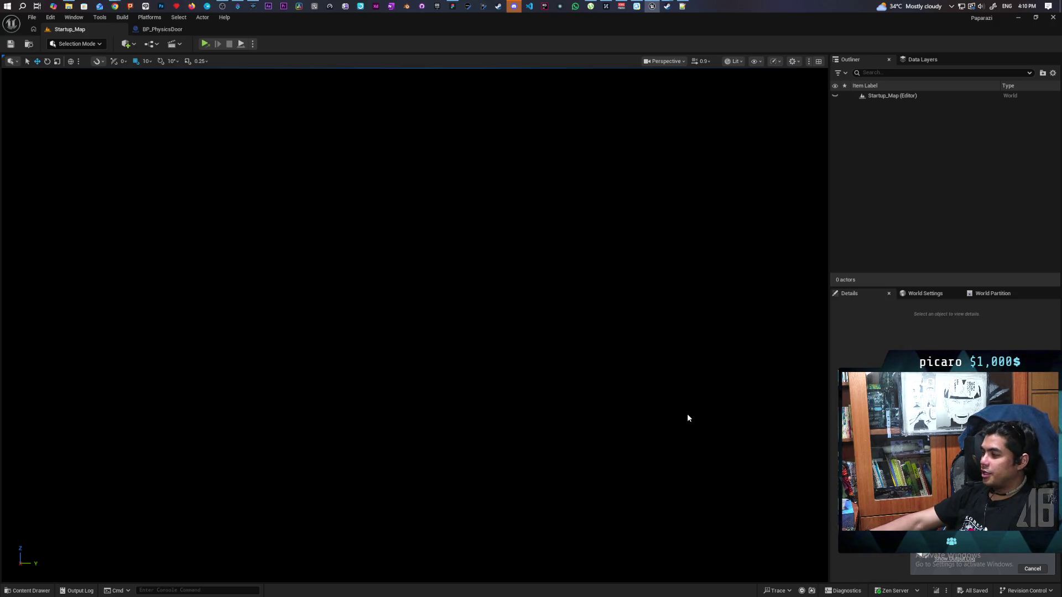
- Open the packaging run's output log, which shows BUILD FAILED with an unknown cook failure, exit code 25
left_click(952, 562)
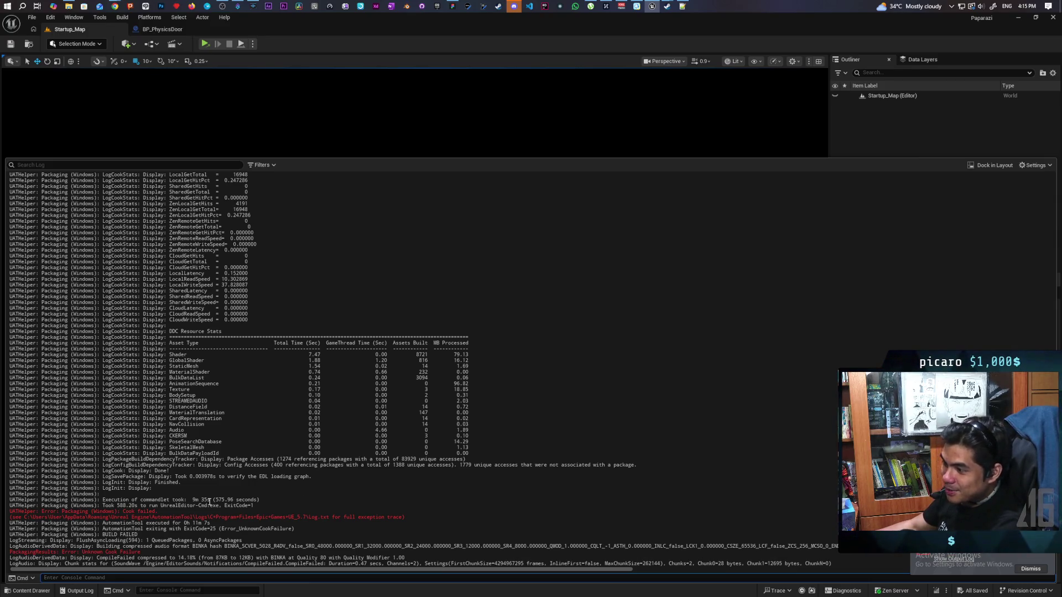
- Scroll the failure log up, then bring the Paparazi\Config folder window forward in File Explorer
scroll(209, 502, "up", 2)
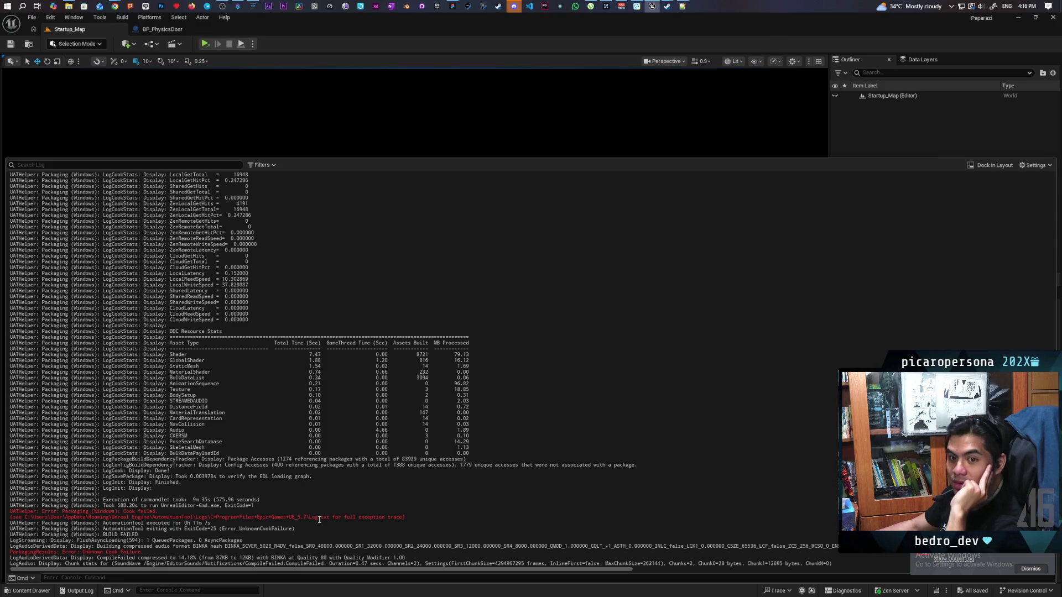
left_click(68, 6)
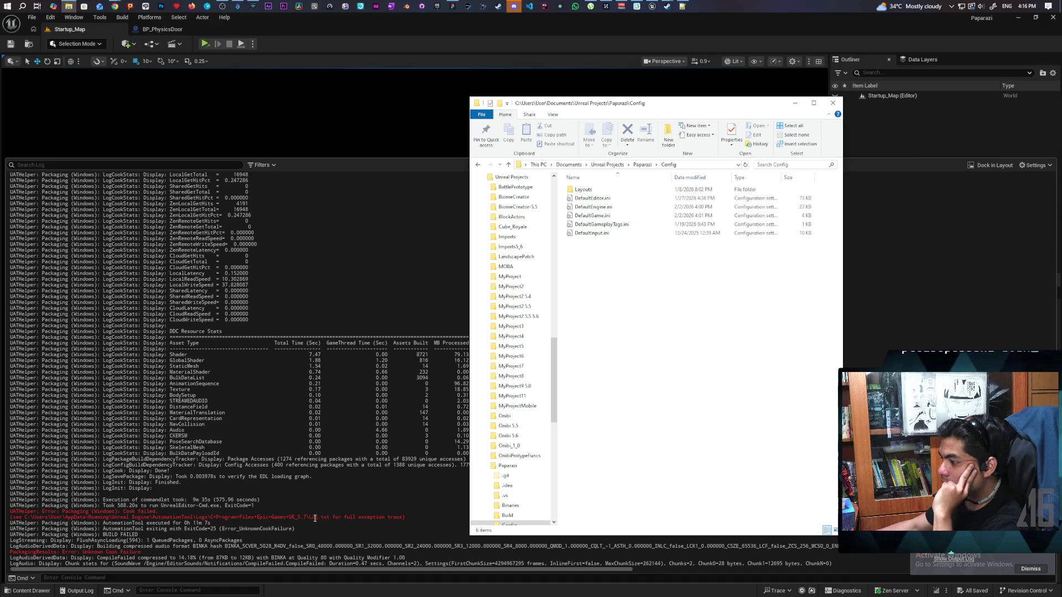
- Copy the log path from the failure message and unpin Copilot from the taskbar
left_click_drag(309, 518, 24, 518)
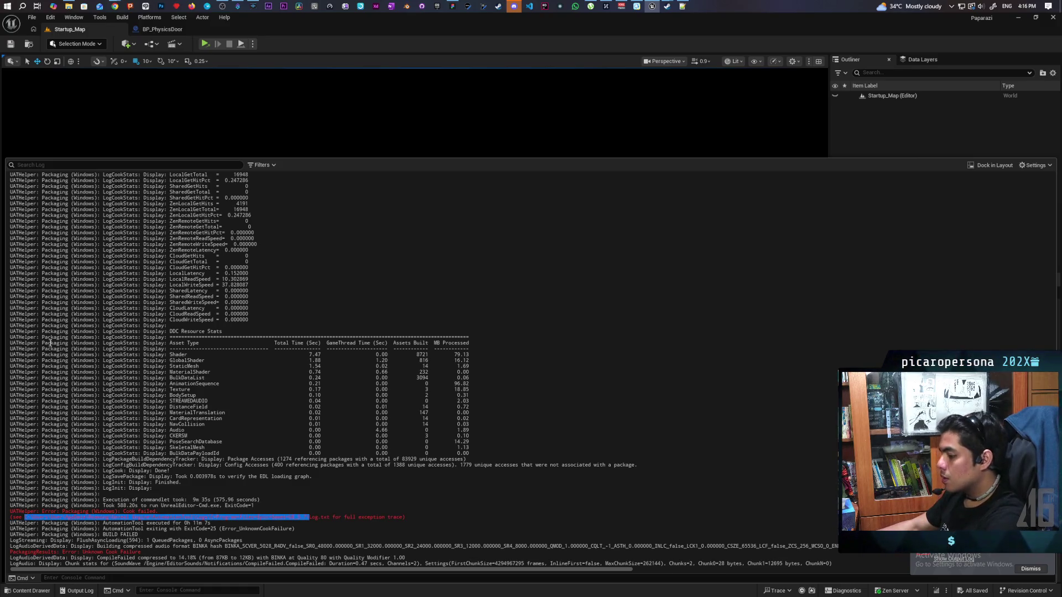
left_click(67, 6)
left_click(53, 7)
right_click(53, 7)
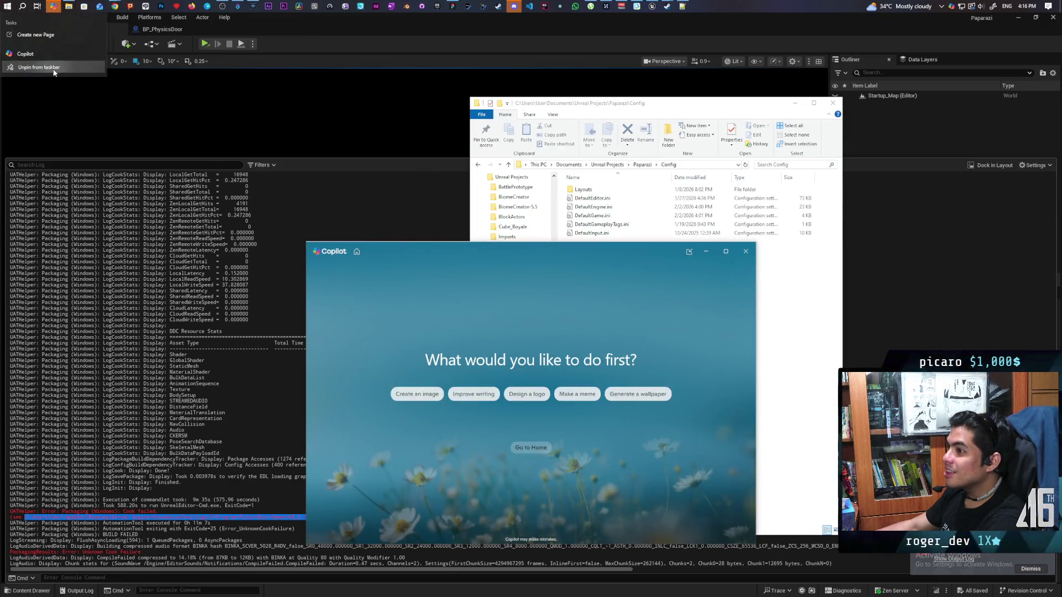
left_click(38, 67)
left_click(746, 251)
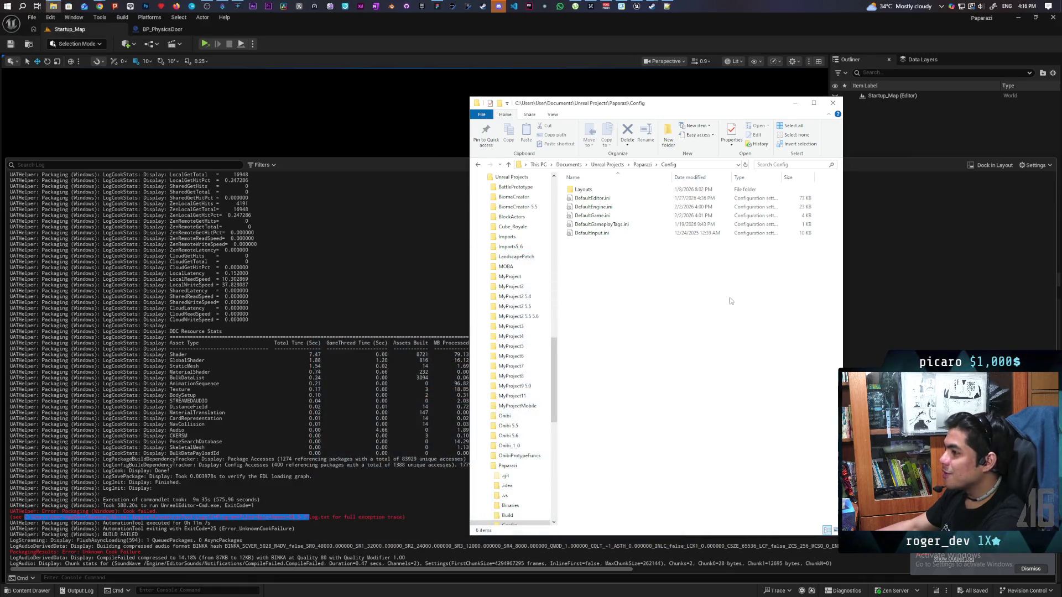
- Paste the path into Explorer's address bar to reach the UE_5.7 AutomationTool logs and select Log.txt
left_click(705, 164)
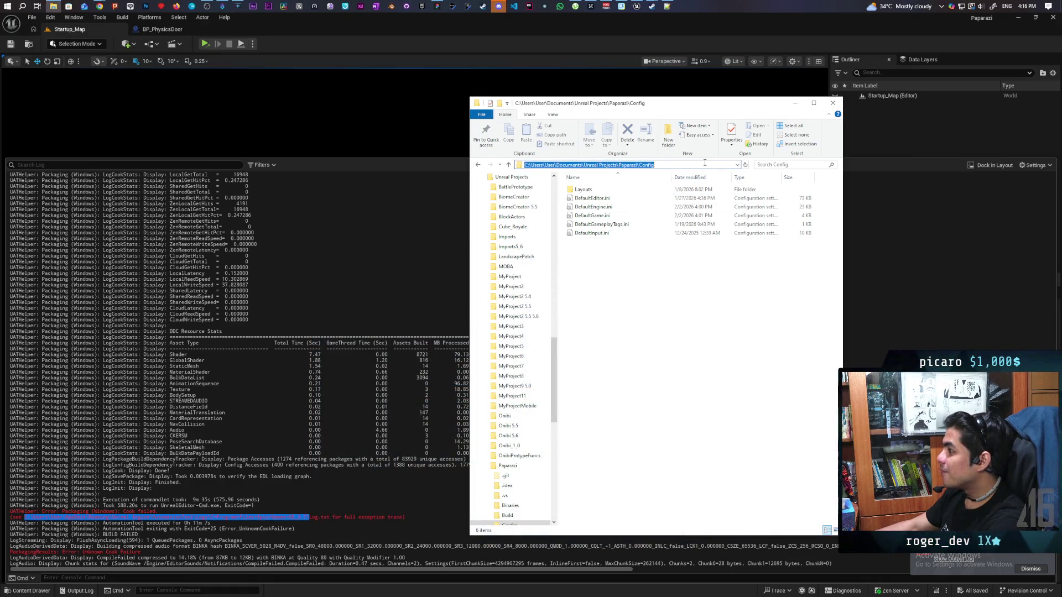
key("ctrl+v")
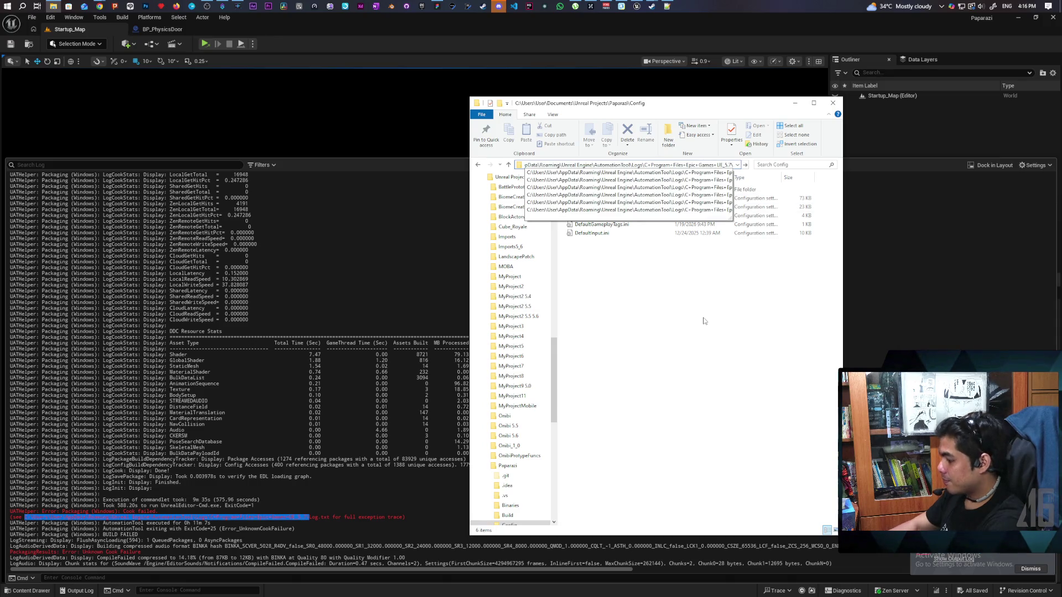
key("Return")
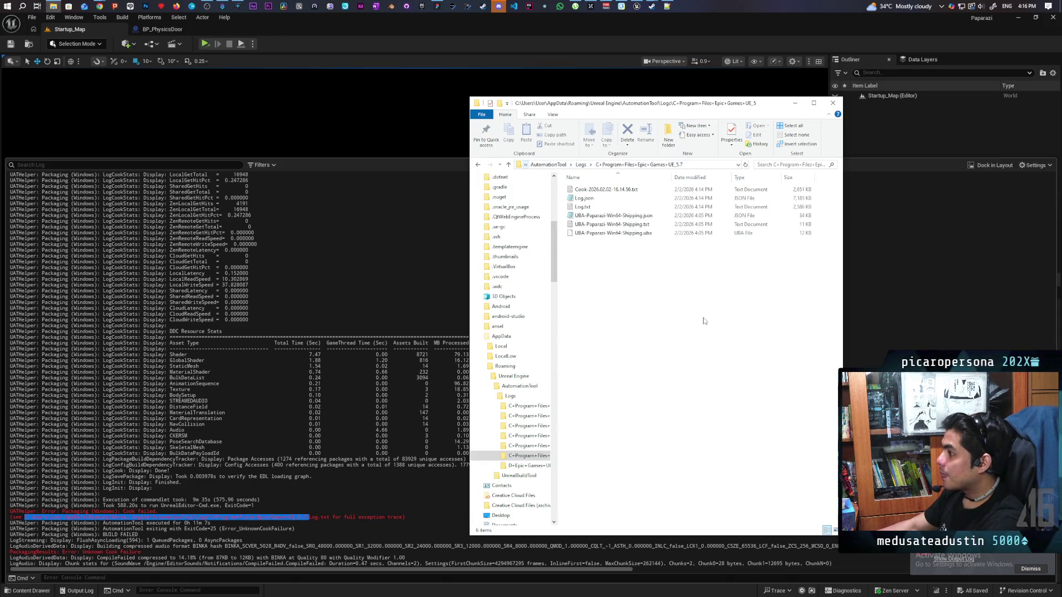
left_click(590, 208)
- Open Log.txt in a maximized Notepad, scroll to the Cook failed ExitCode=25 lines, and select all text
double_click(589, 208)
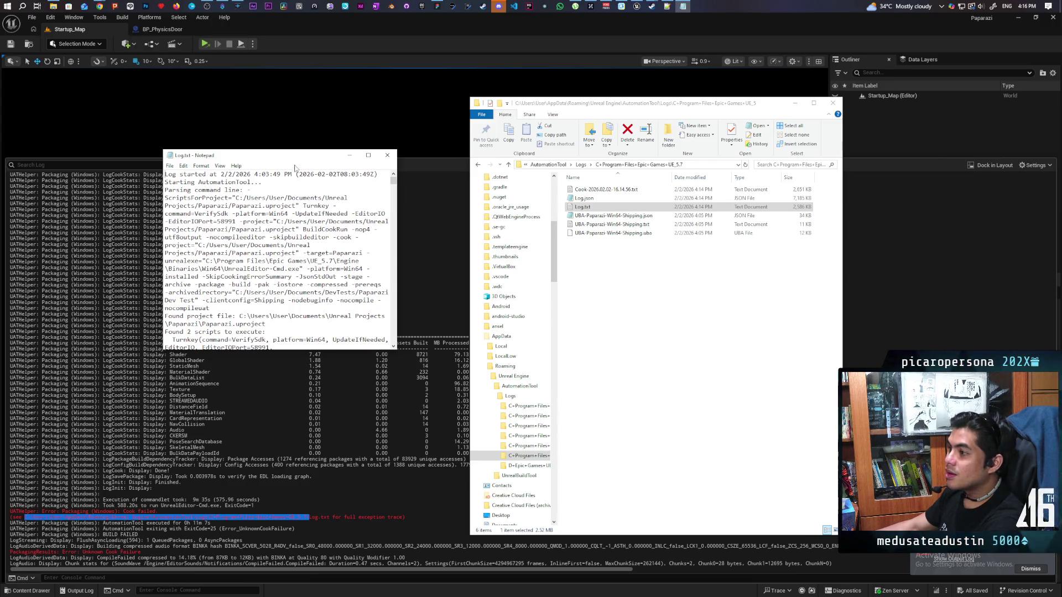
mouse_move(310, 158)
left_mouse_down()
mouse_move(525, 92)
mouse_move(515, 37)
left_mouse_up()
double_click(515, 37)
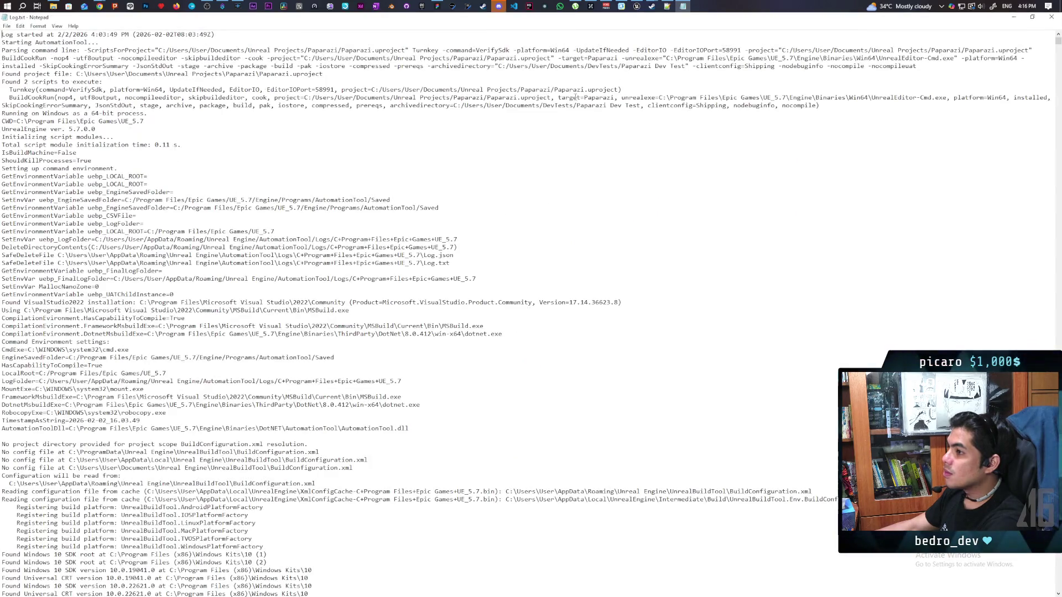
left_click_drag(1058, 41, 1046, 569)
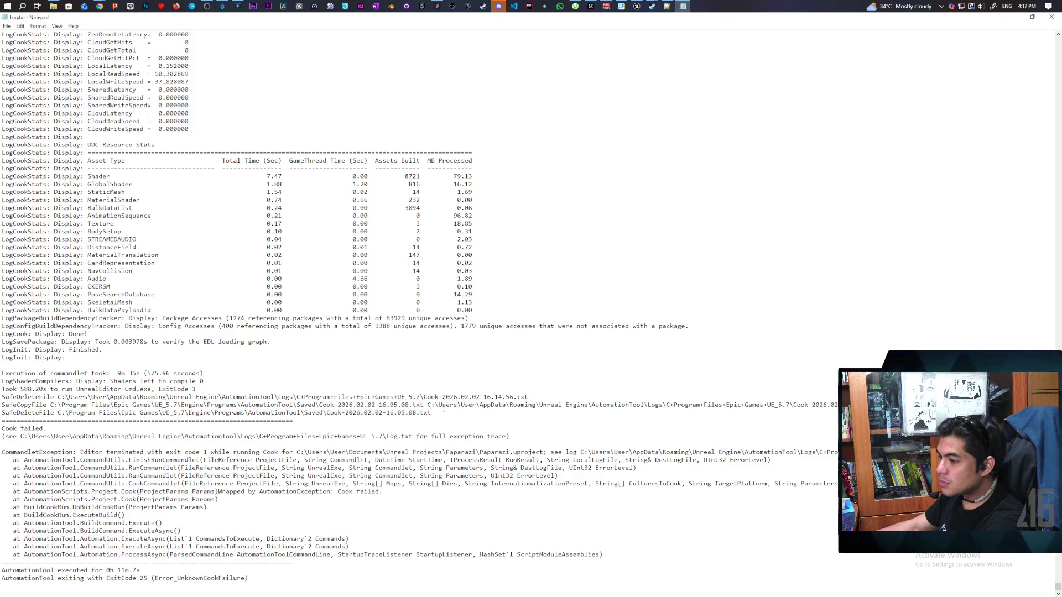
mouse_move(439, 413)
left_mouse_down()
mouse_move(5, 406)
mouse_move(89, 397)
mouse_move(10, 408)
left_mouse_up()
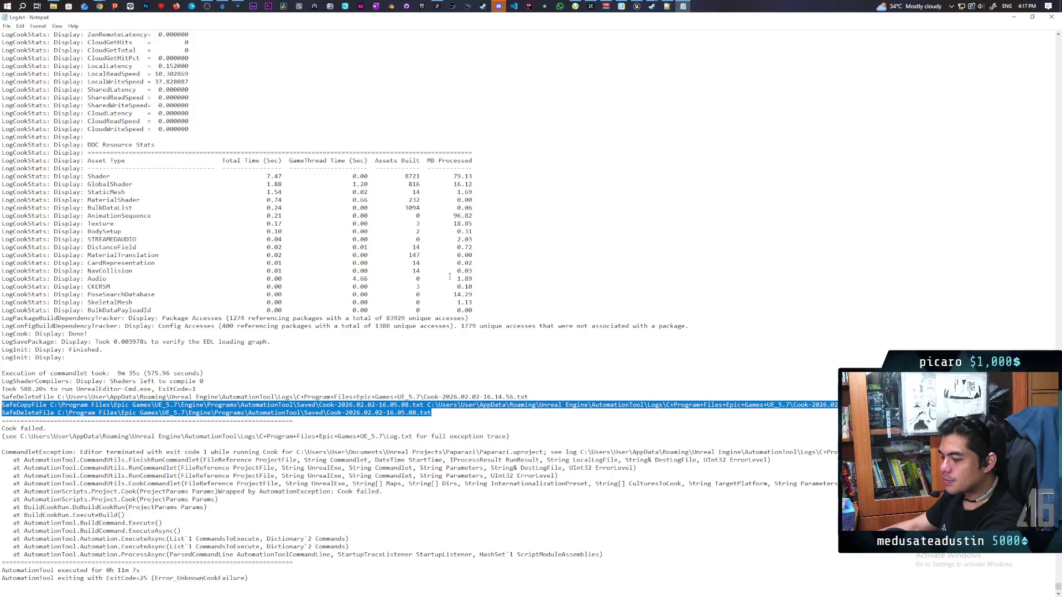
key("ctrl+a")
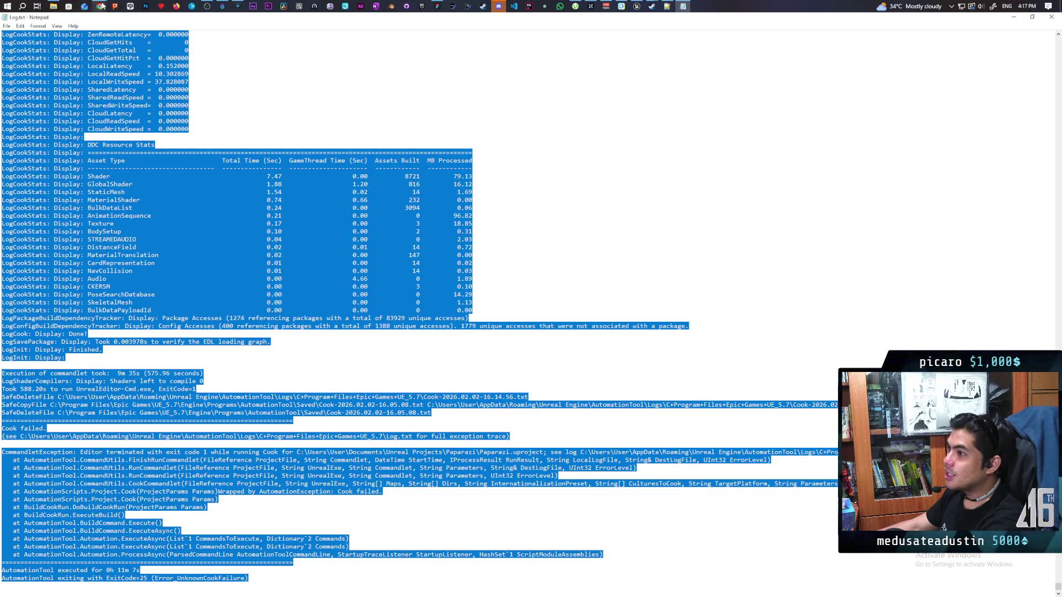
- Paste the copied packaging log into a new Google AI Mode conversation and send it
mouse_move(100, 7)
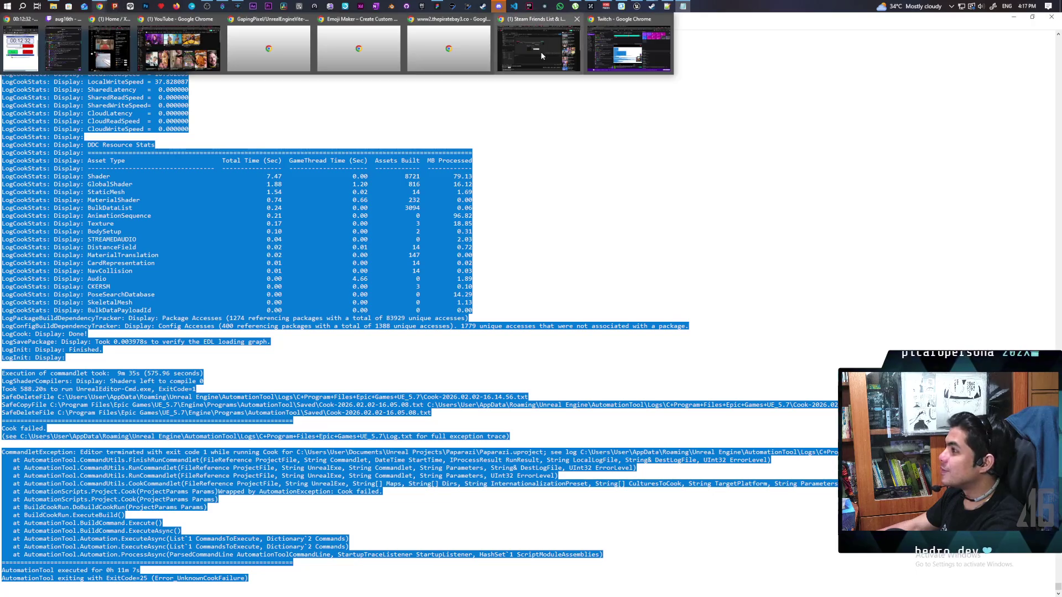
left_click(540, 48)
left_click(977, 21)
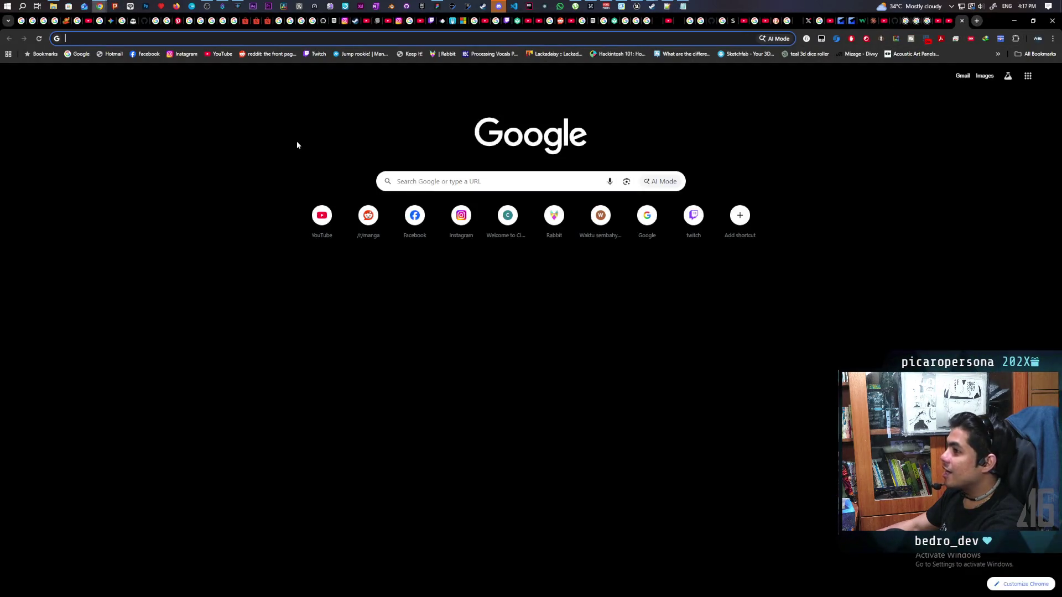
left_click(660, 181)
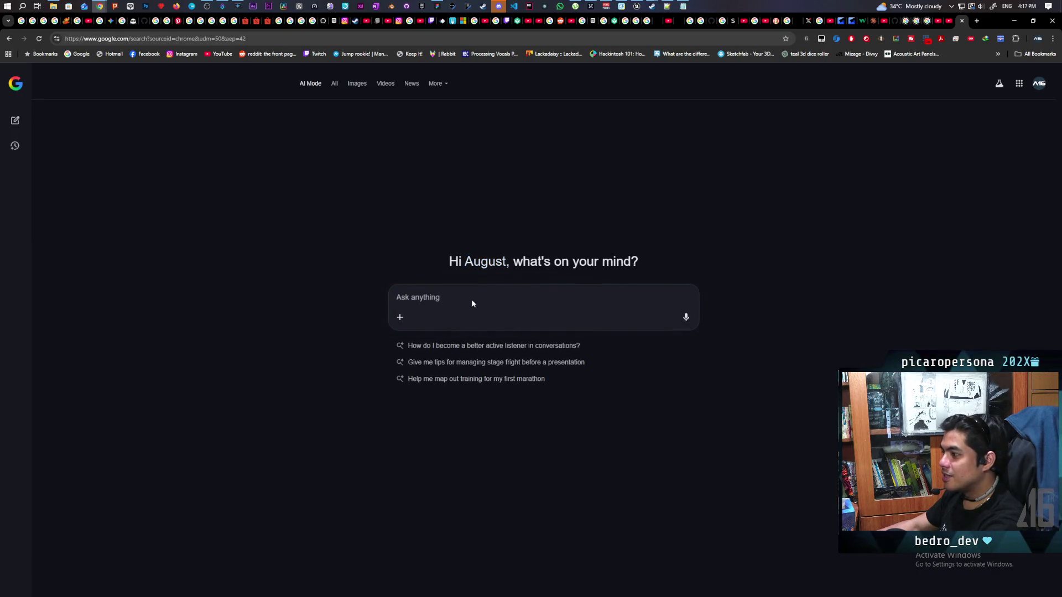
key("ctrl+v")
key("Return")
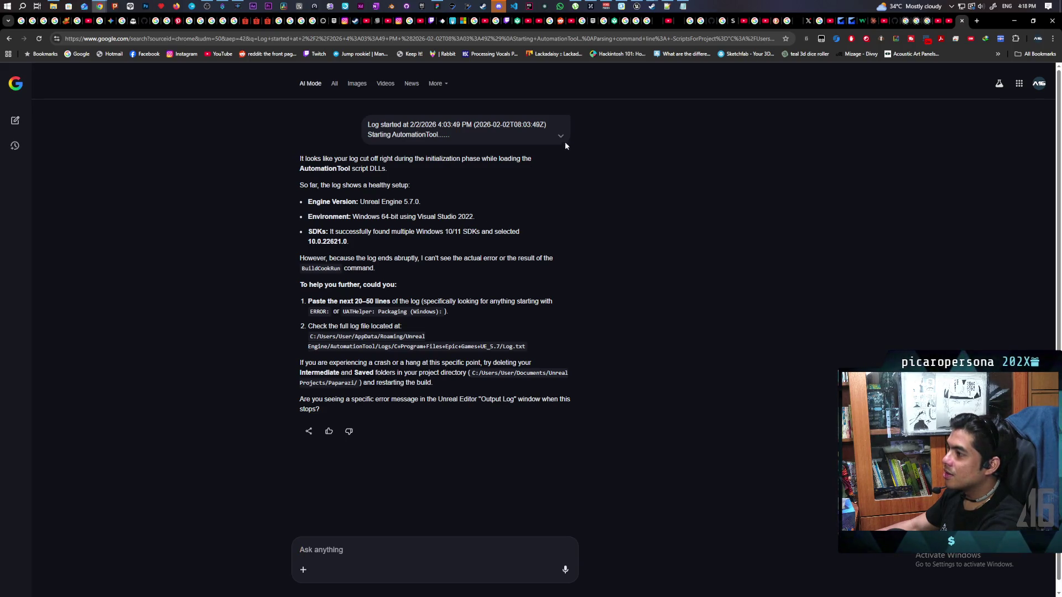
- Scroll through AI Mode's reply about the truncated log and choose to upload a file
scroll(556, 138, "down", 20)
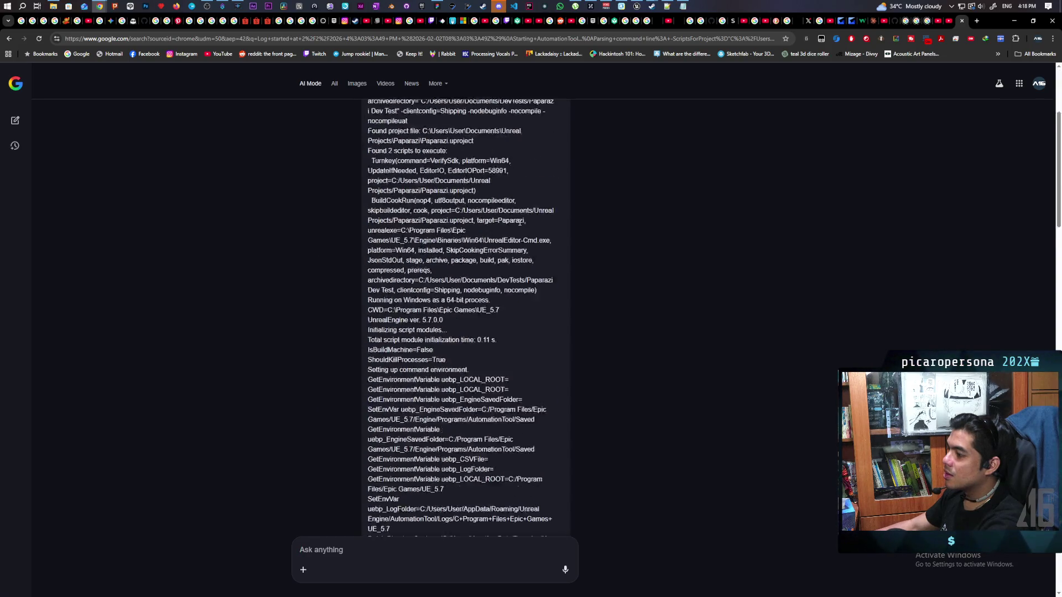
scroll(520, 222, "down", 15)
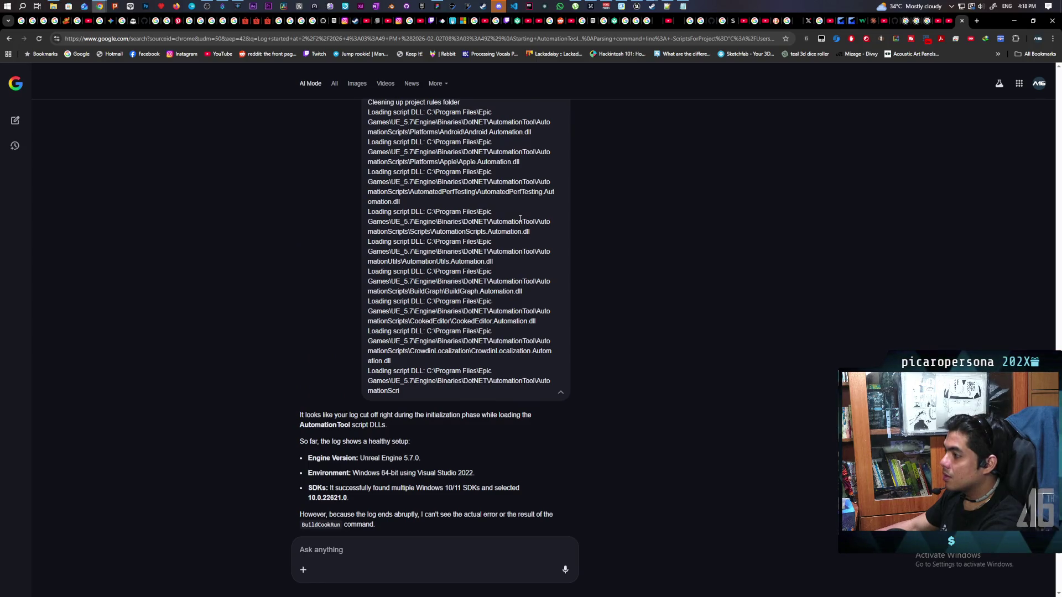
scroll(520, 219, "down", 2)
scroll(520, 219, "down", 2)
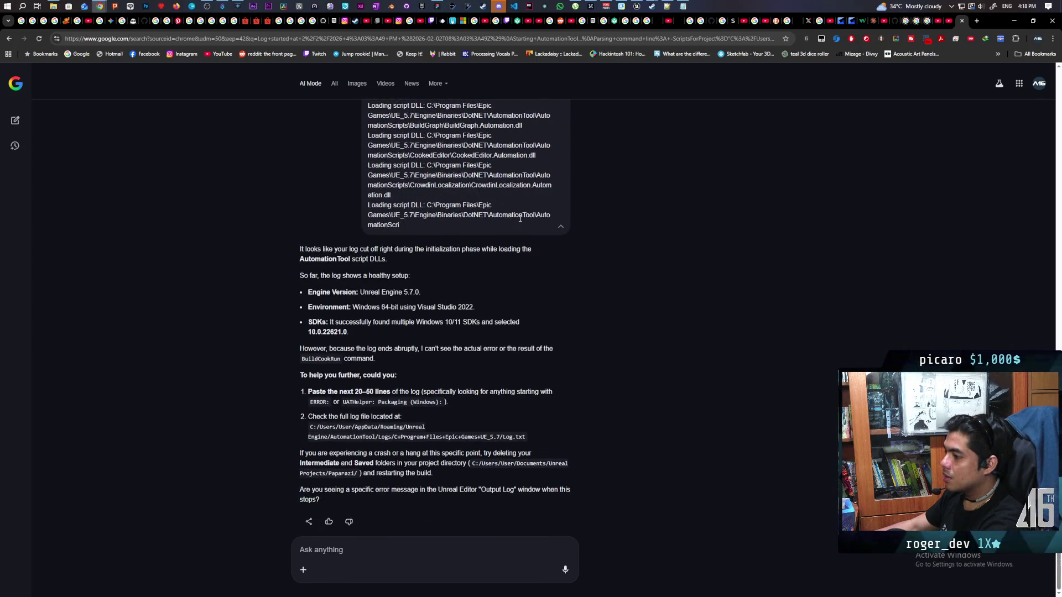
left_click(302, 569)
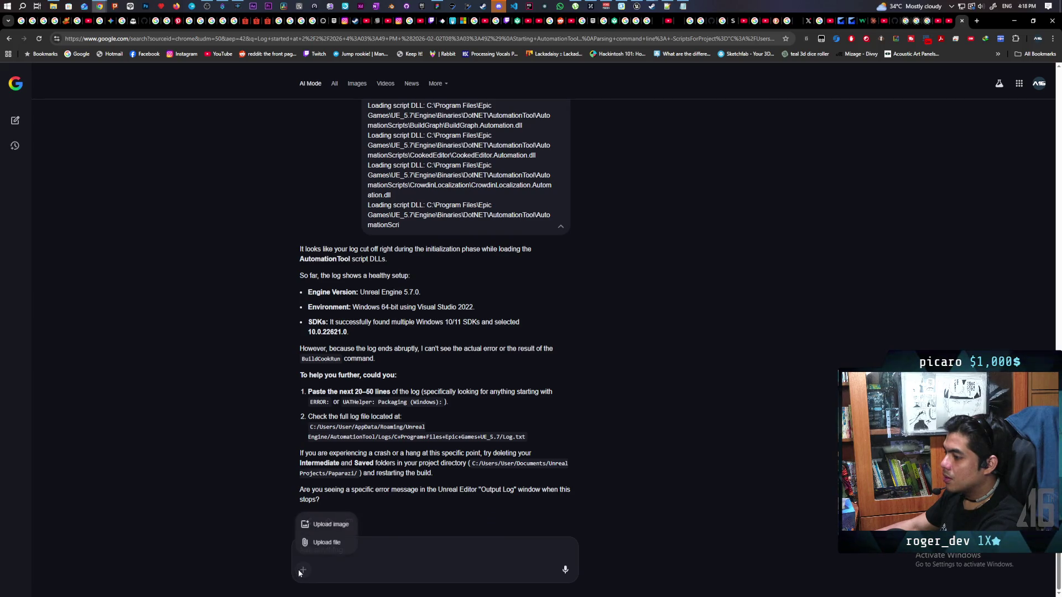
left_click(329, 545)
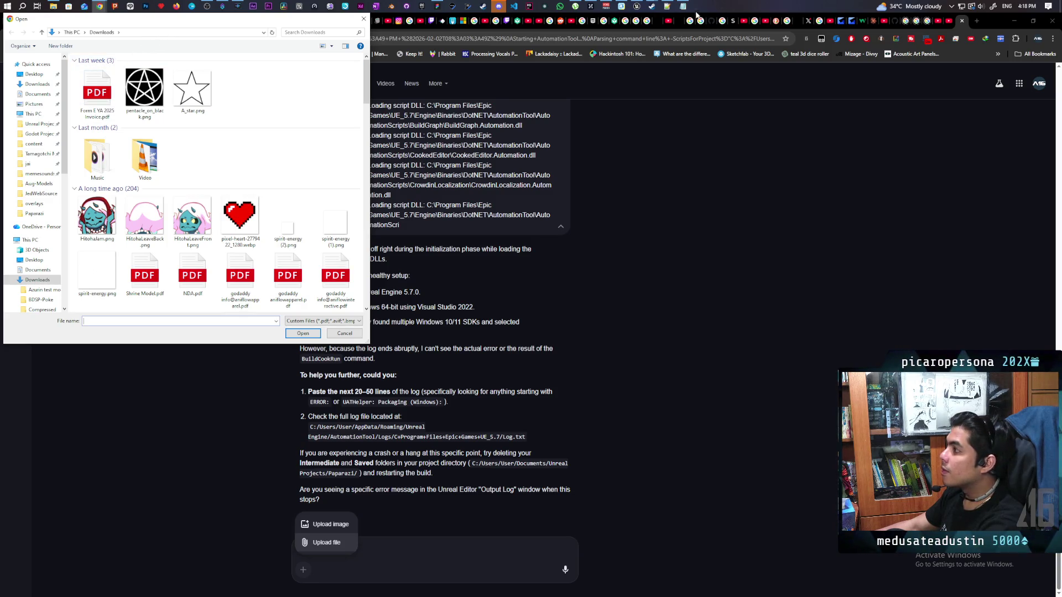
- Copy the AutomationTool logs path from Explorer and paste it into the Open dialog
right_click(84, 6)
key("Escape")
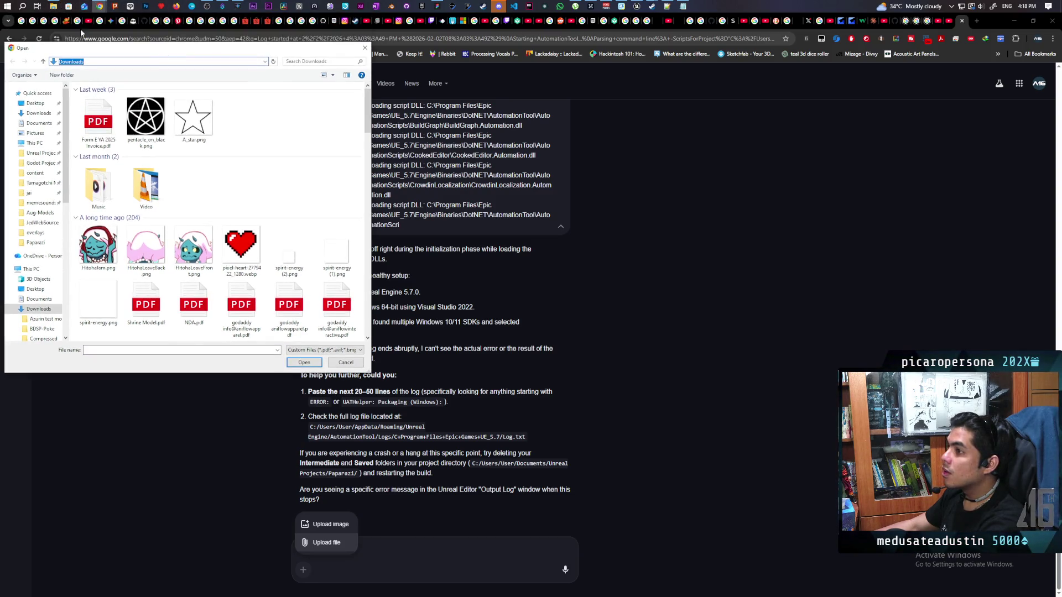
left_click(57, 7)
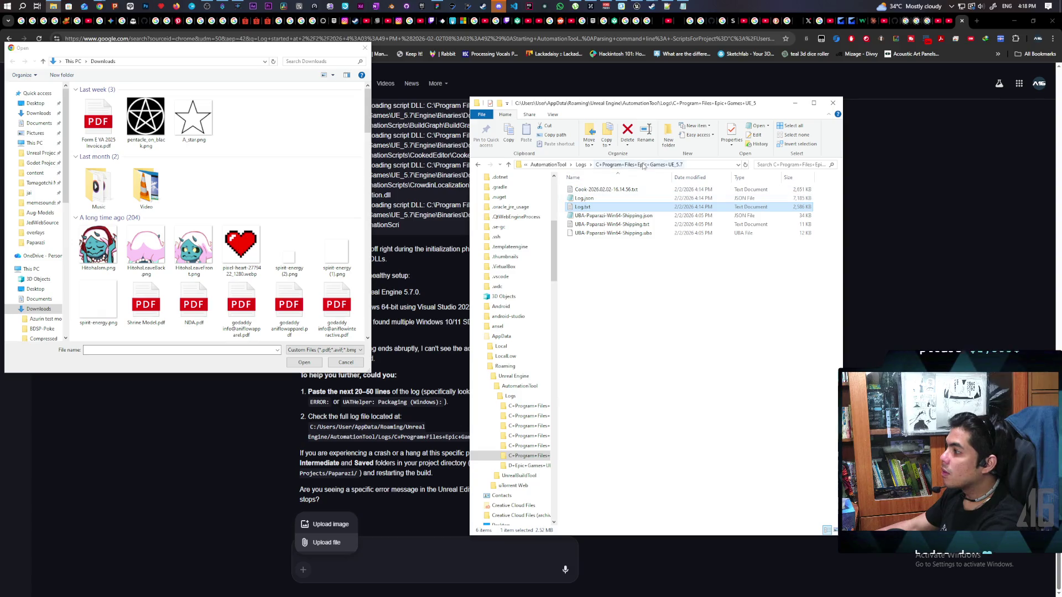
left_click(698, 165)
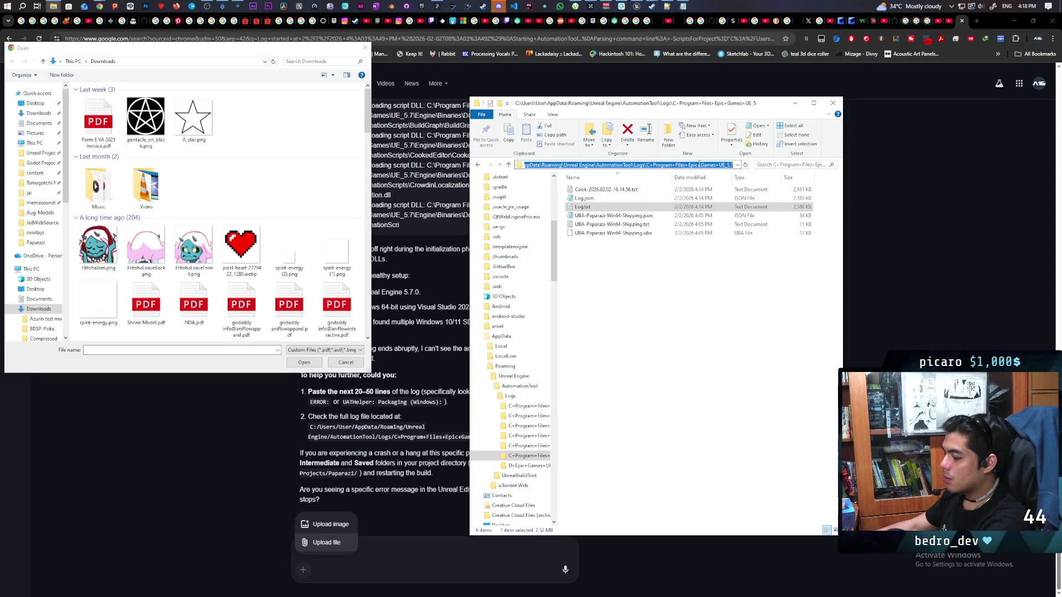
left_click(168, 60)
key("ctrl+v")
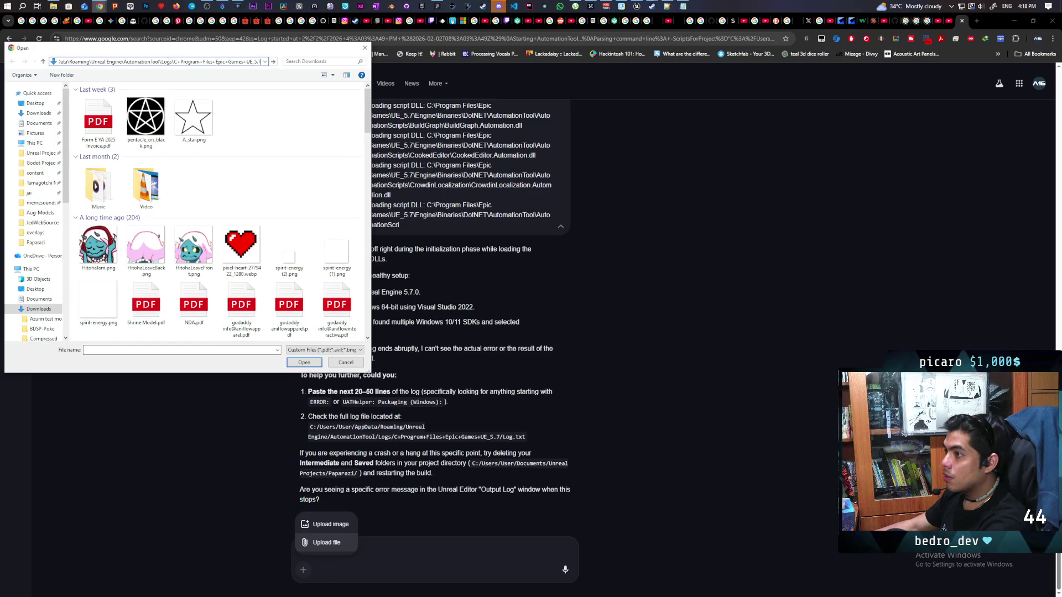
key("Return")
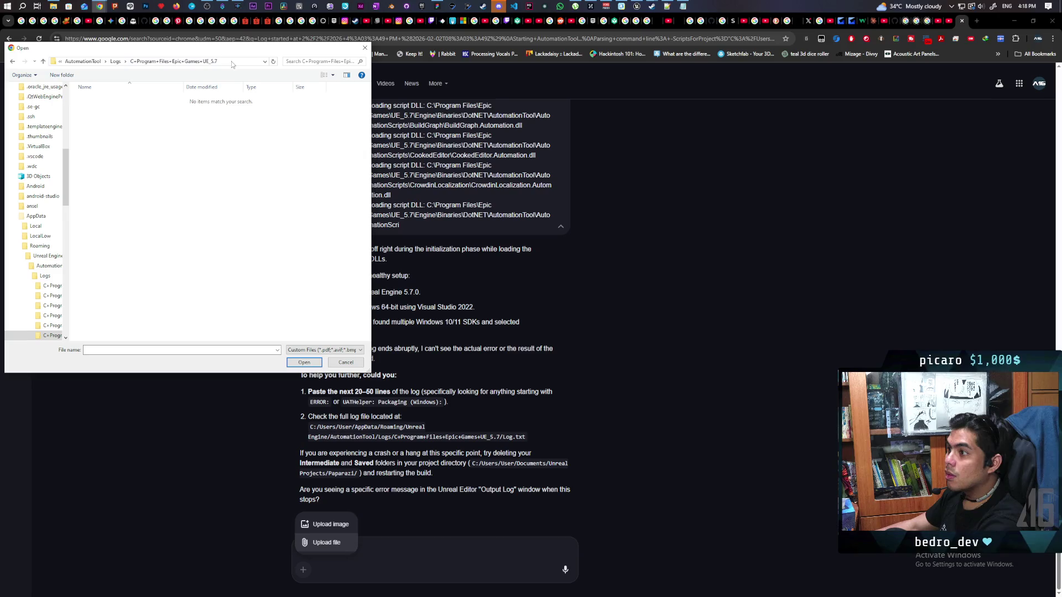
- Open the UE_5.7 folder, show All Files, and attach Log.txt to the AI Mode prompt
left_click(115, 62)
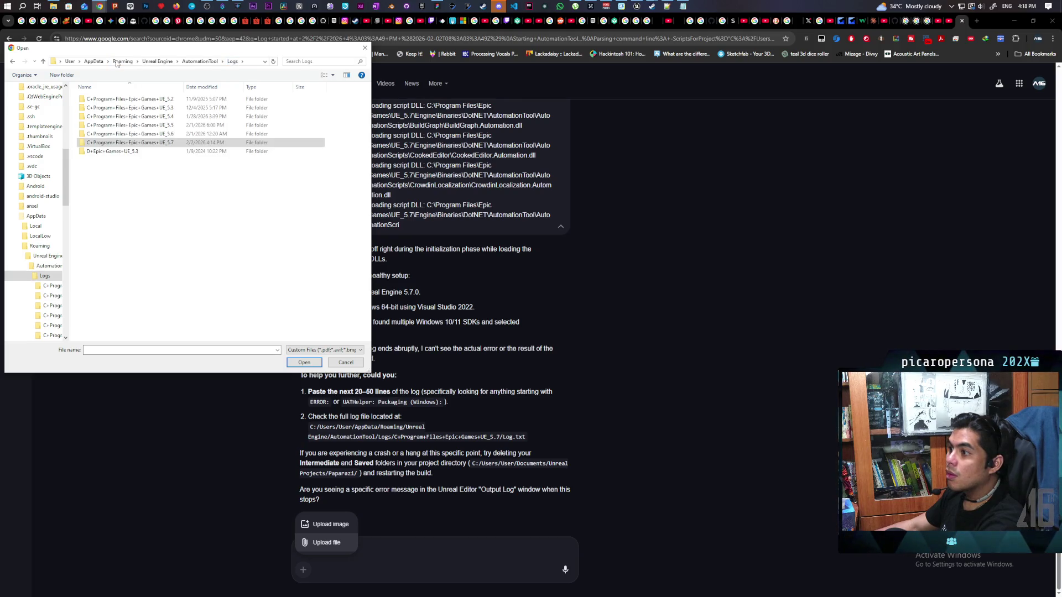
double_click(115, 145)
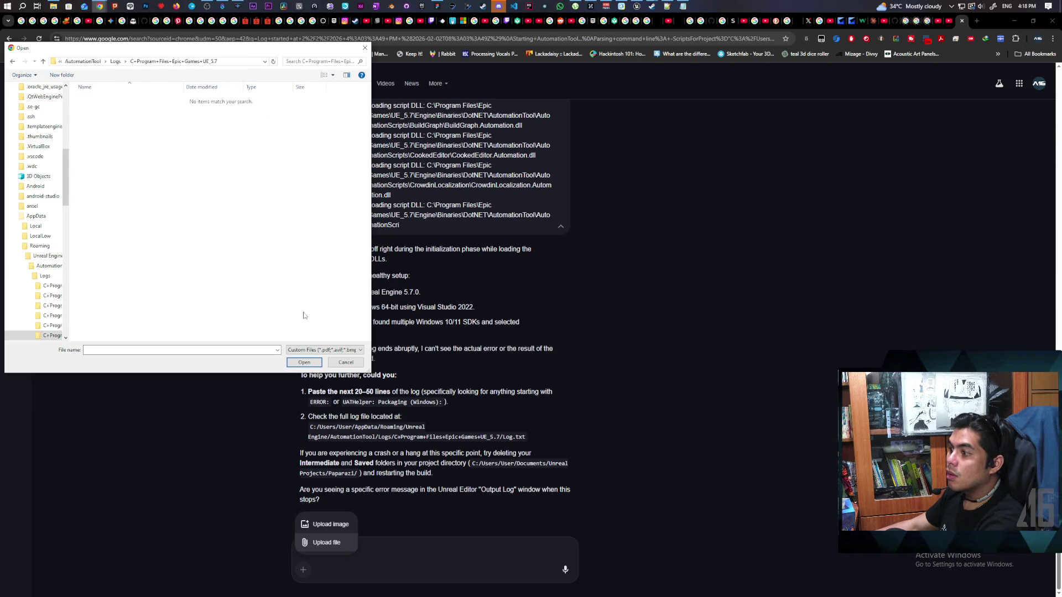
left_click(325, 350)
left_click(319, 368)
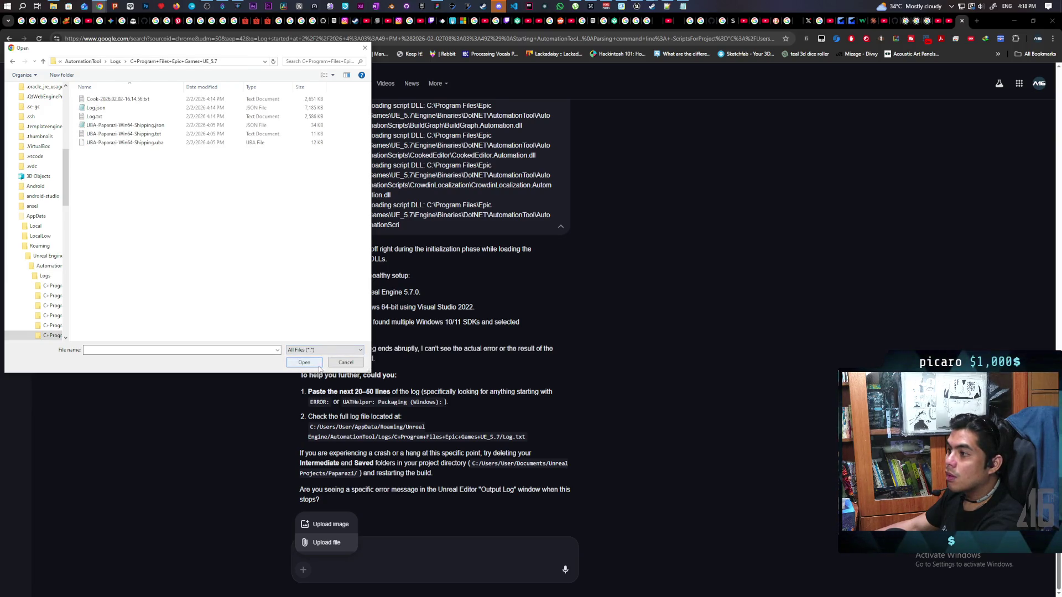
left_click(105, 116)
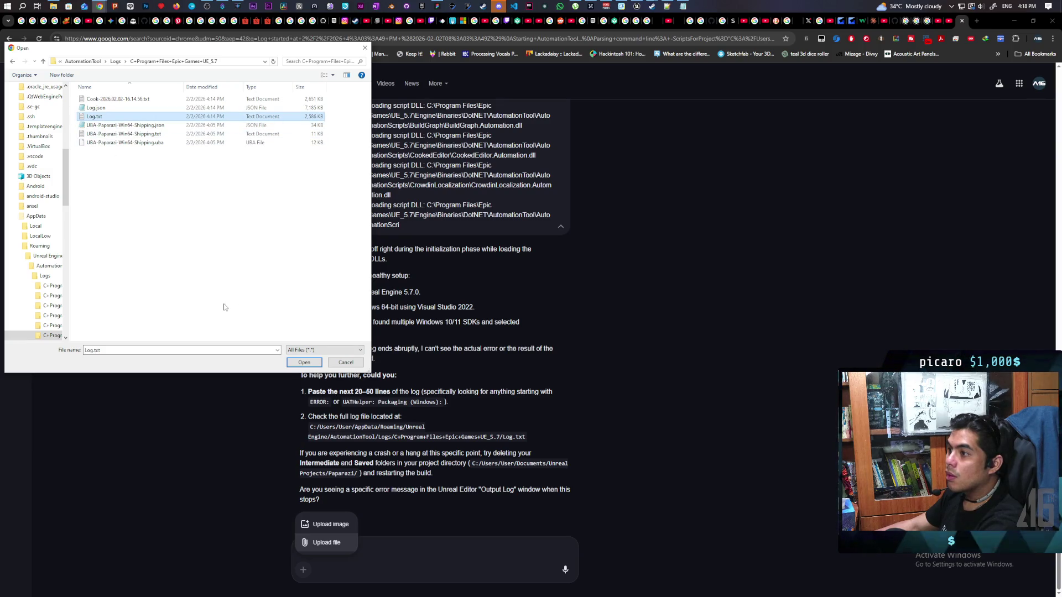
left_click(304, 363)
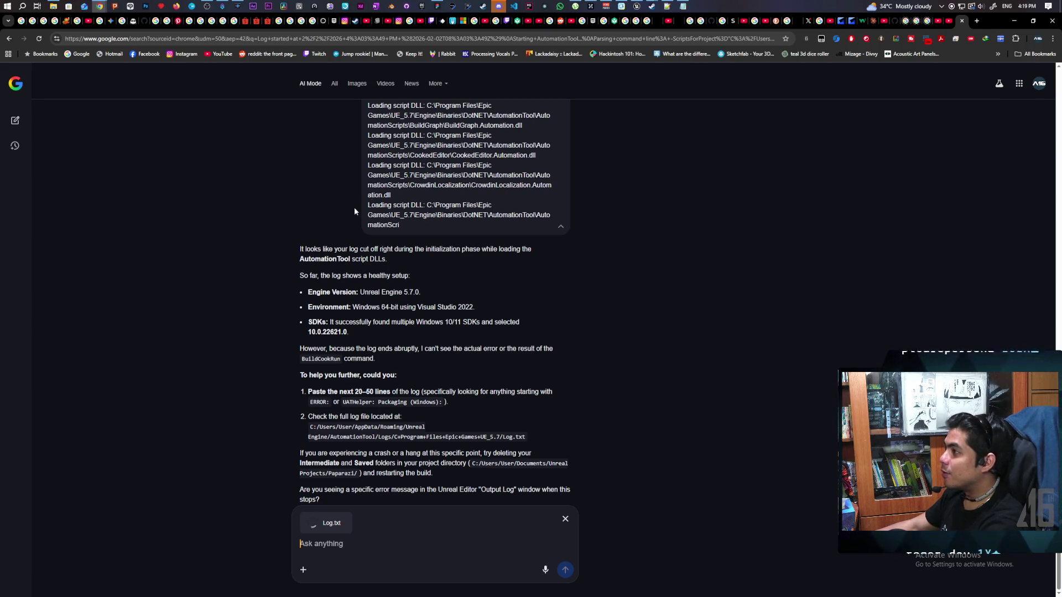
left_click(499, 6)
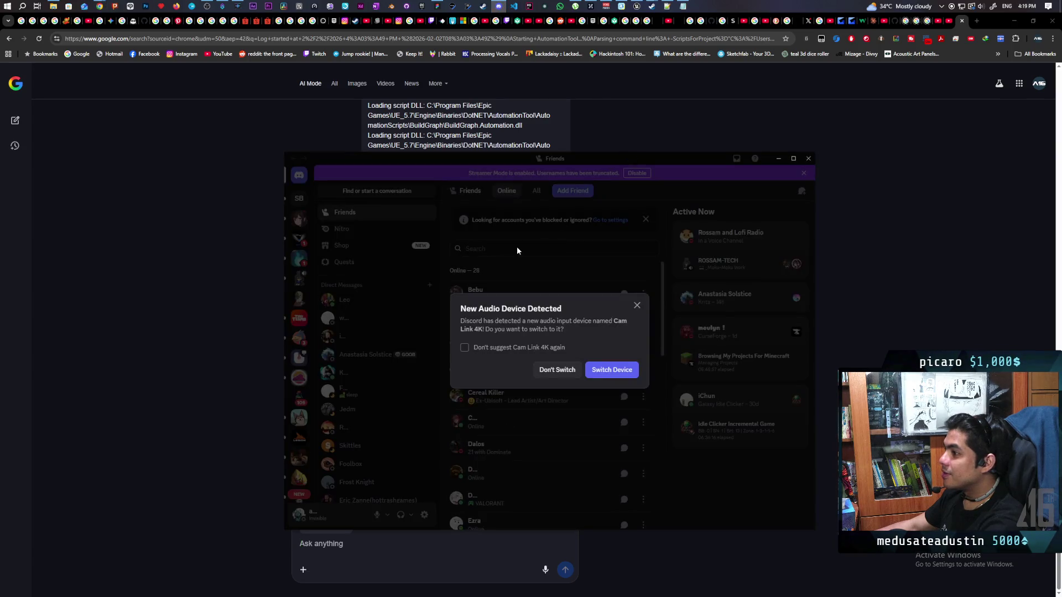
- Decline Discord's new audio device switch and minimize Discord
left_click(525, 237)
right_click(299, 276)
key("Escape")
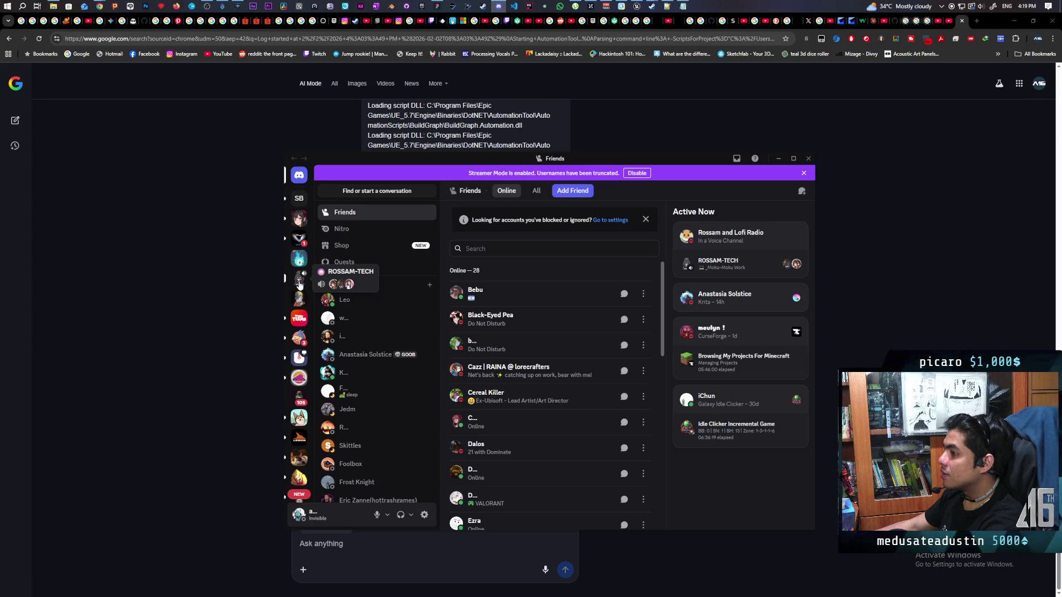
left_click(779, 159)
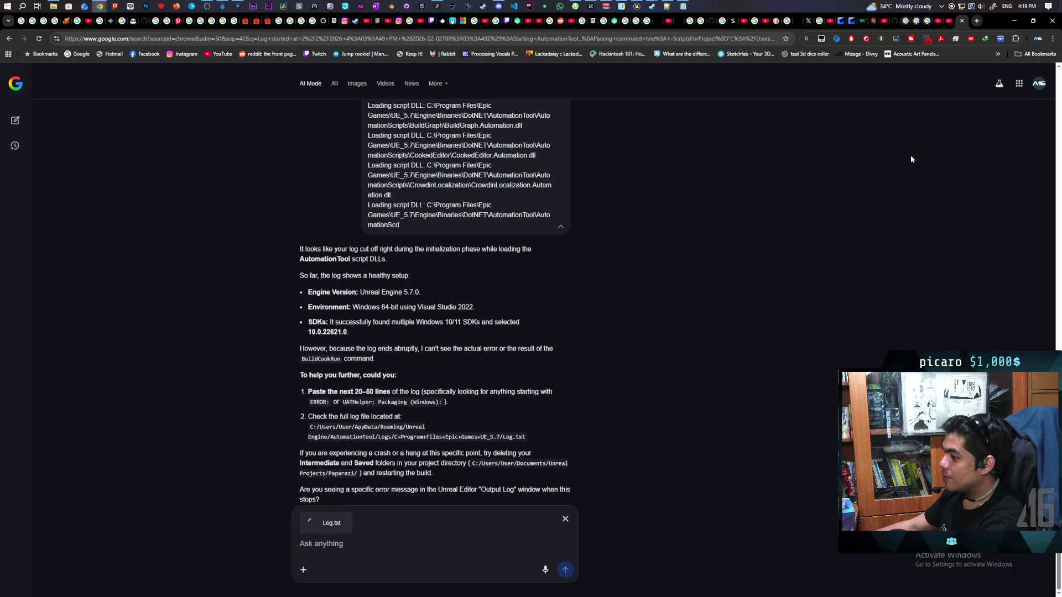
- Load the Claude new-chat page in a new browser tab
key("ctrl+t")
type("claude")
key("Return")
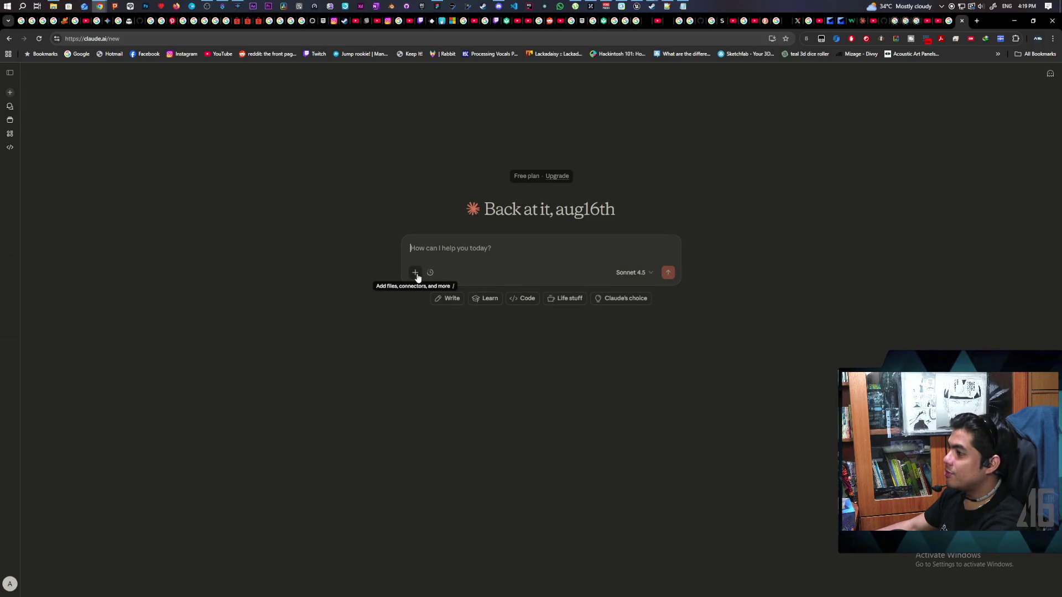
- Attach Log.txt in Claude and send it with 'I had problems with a ue5 project build'
left_click(416, 274)
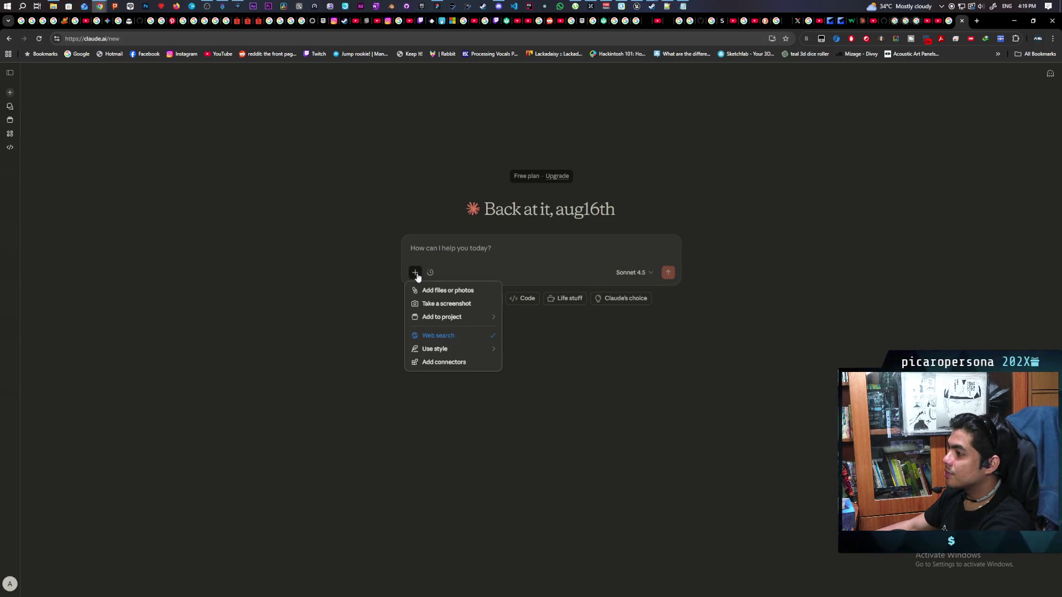
left_click(475, 291)
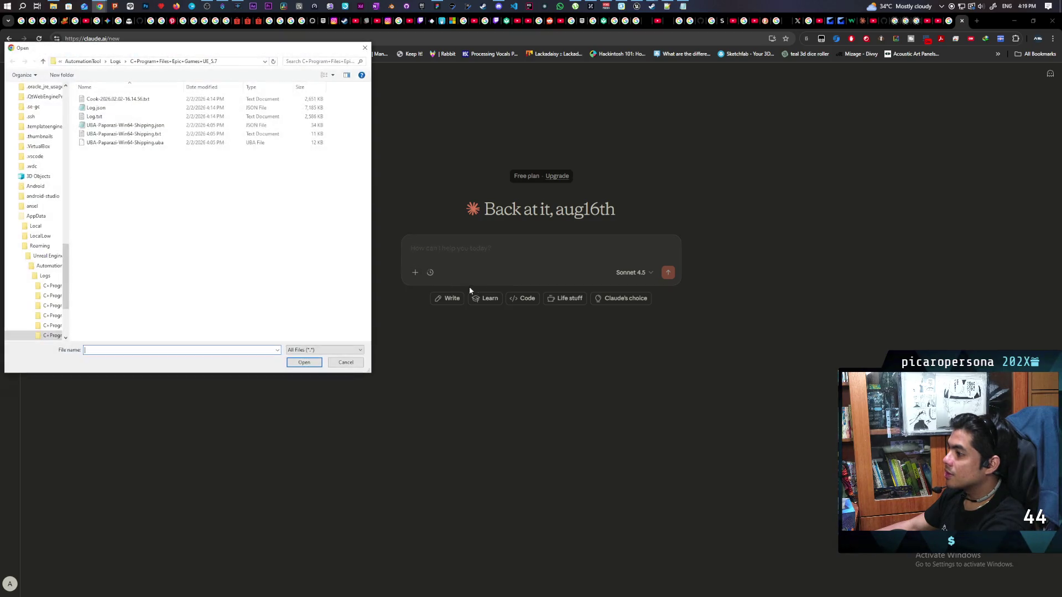
left_click(94, 117)
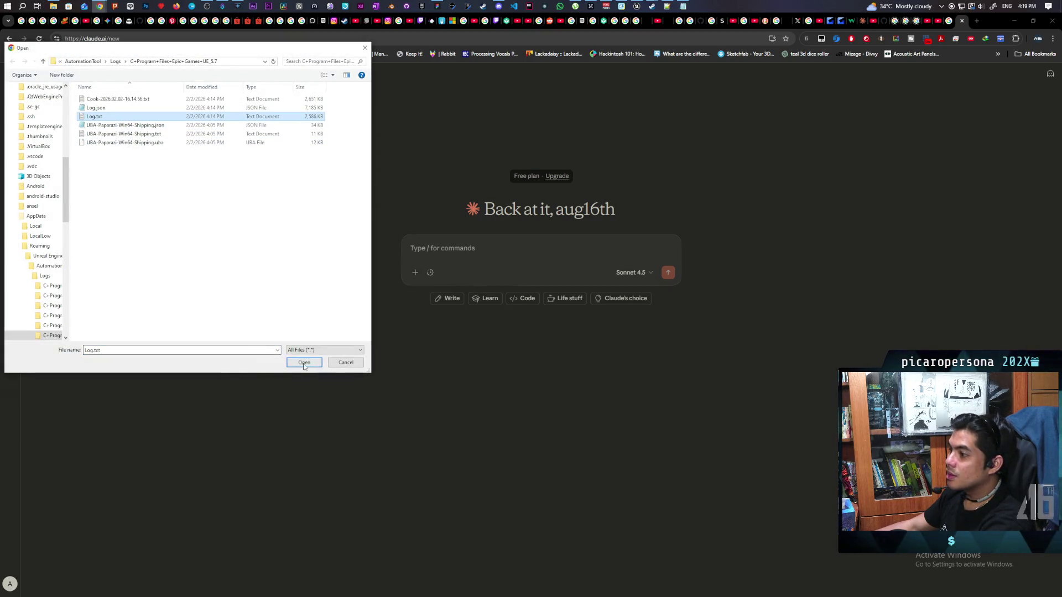
left_click(304, 363)
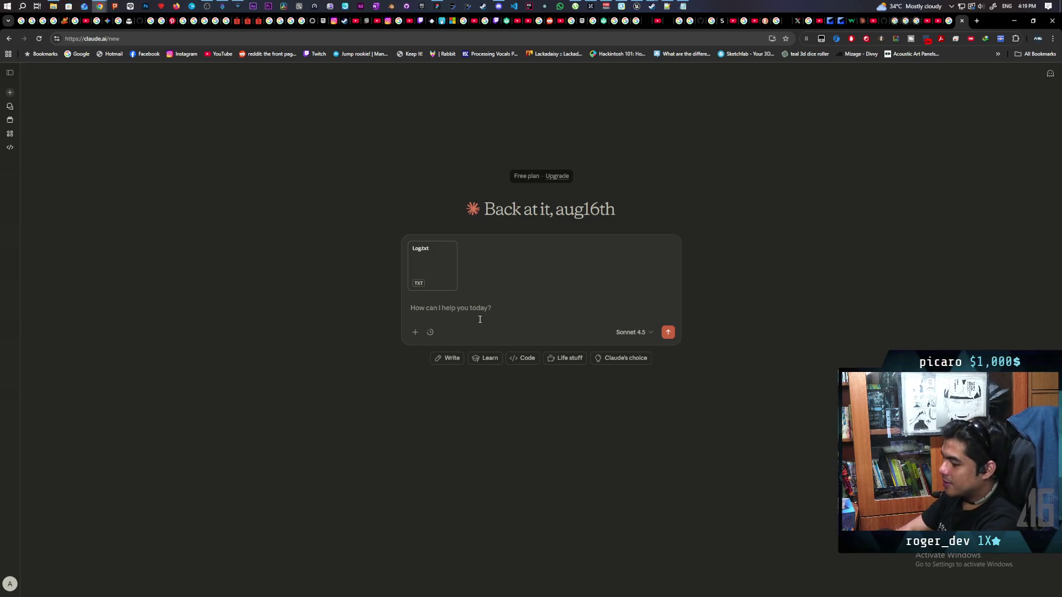
type("I h")
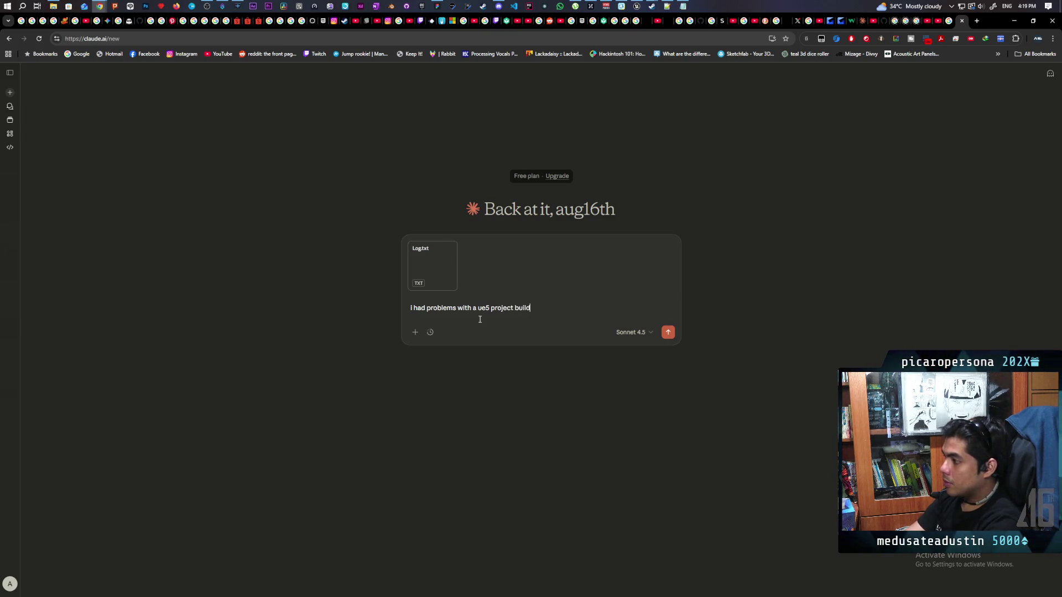
key("Return")
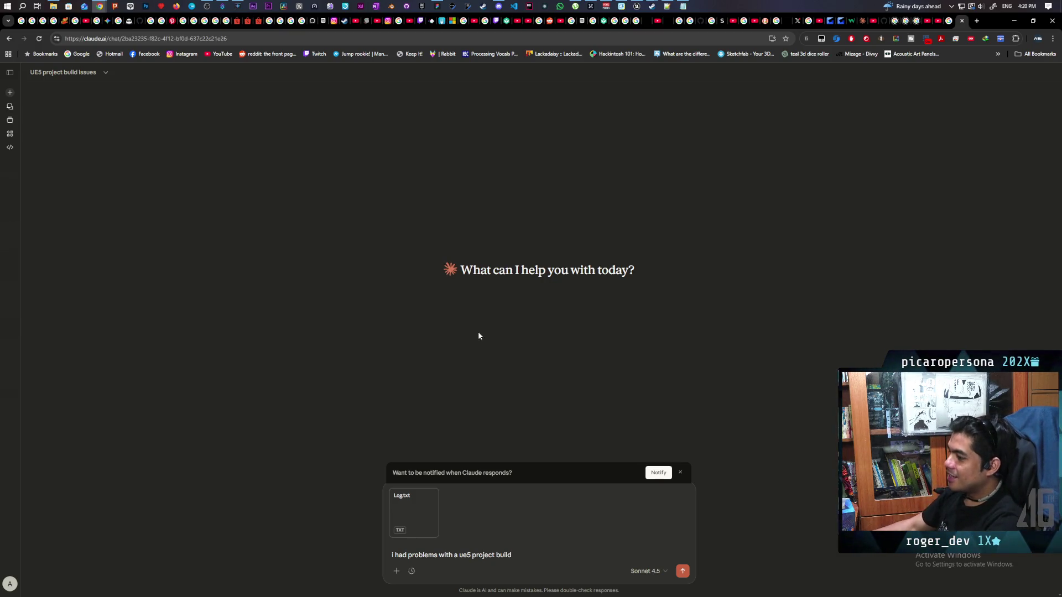
left_click(682, 572)
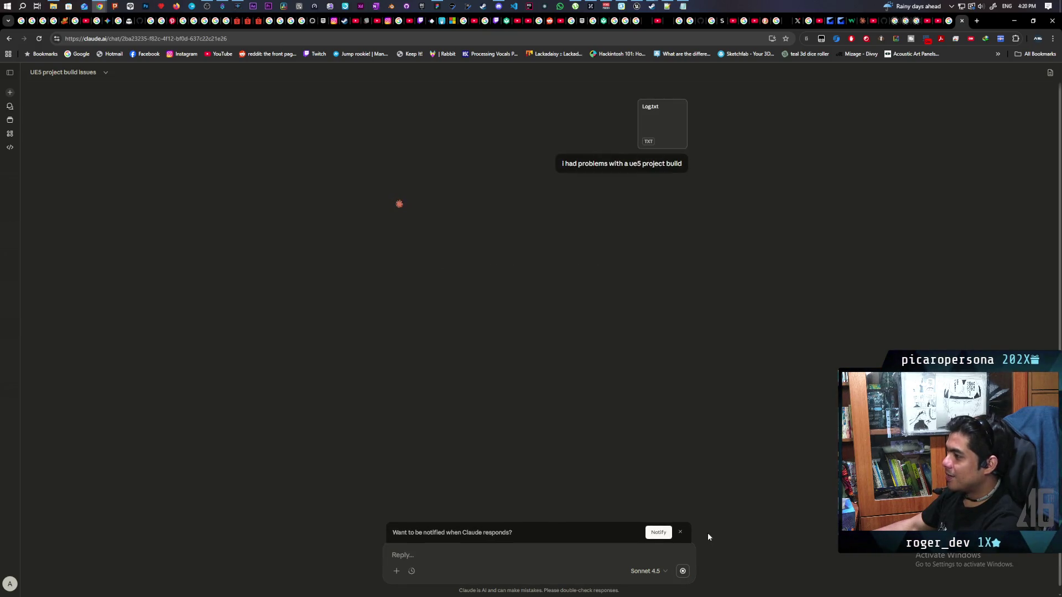
- Dismiss Claude's notification banner, read its cook-failure analysis, and return to the Unreal Editor
left_click(681, 533)
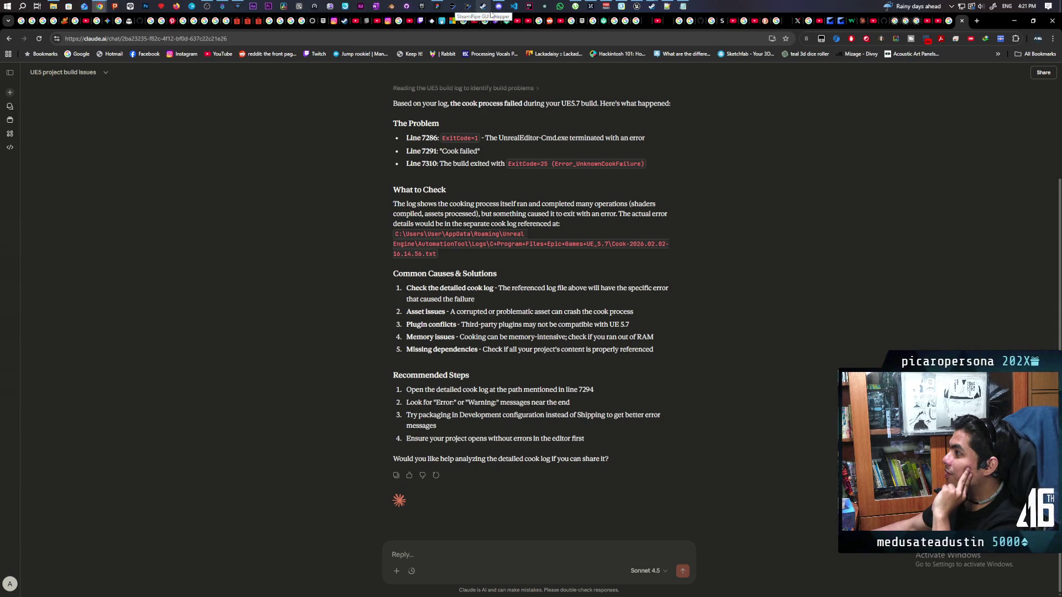
left_click(637, 6)
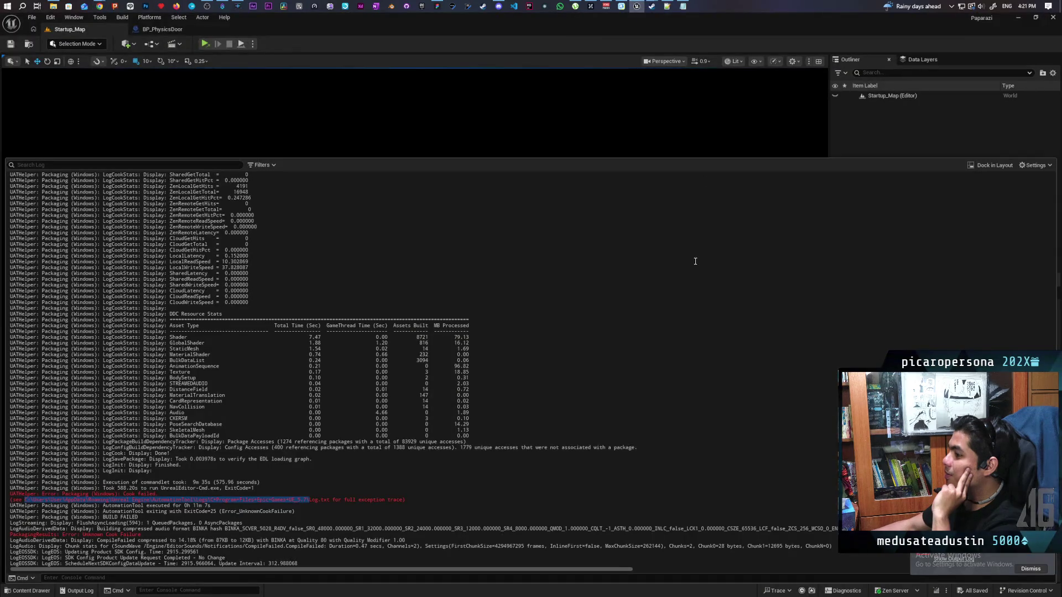
- Re-run Package Project into the Dev Tests folder and view the log ending in BUILD FAILED
left_click(121, 18)
mouse_move(215, 117)
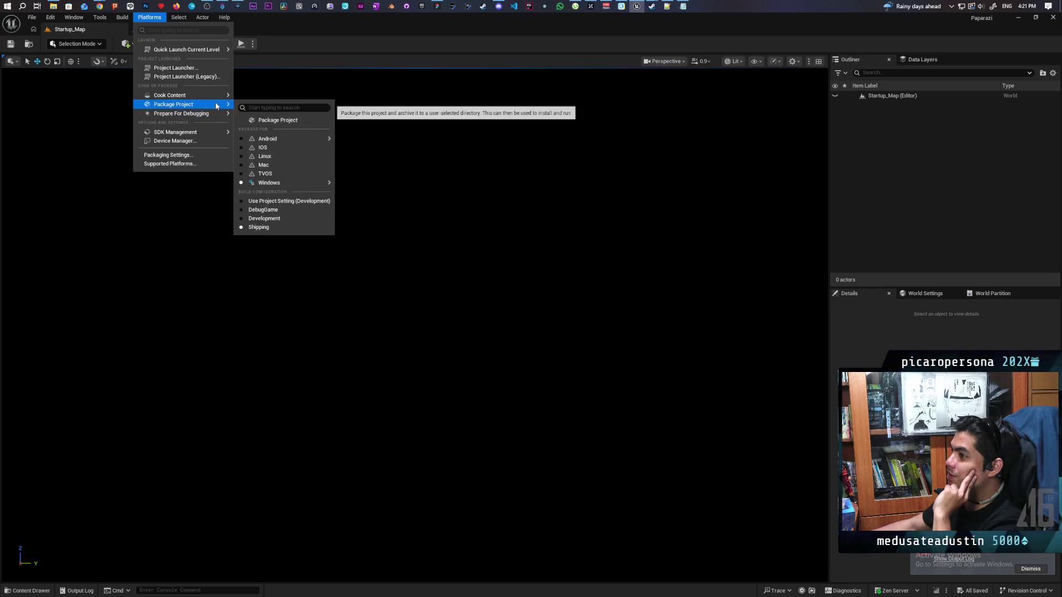
left_click(282, 123)
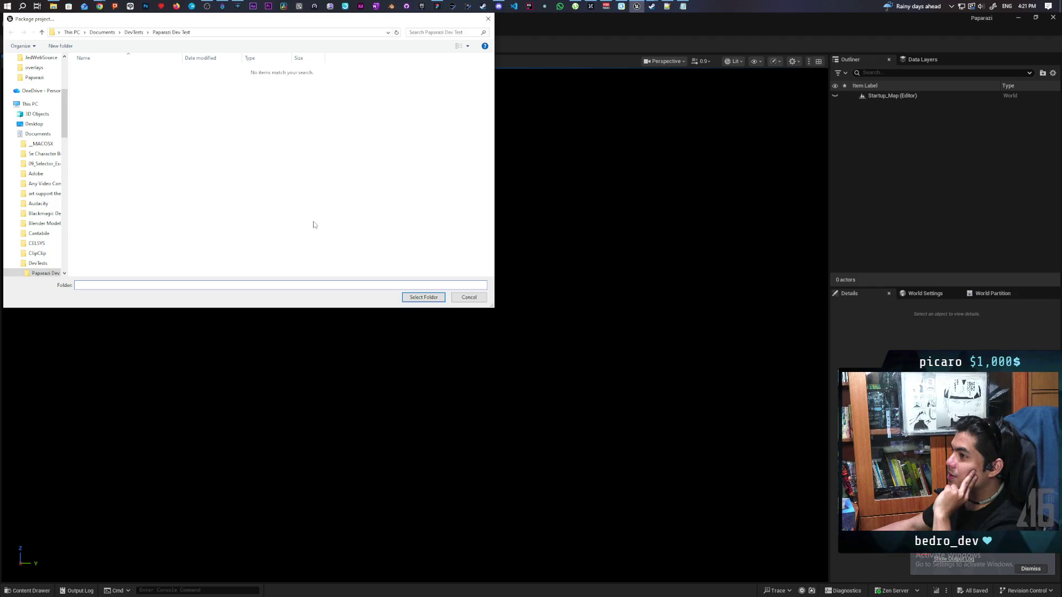
left_click(436, 297)
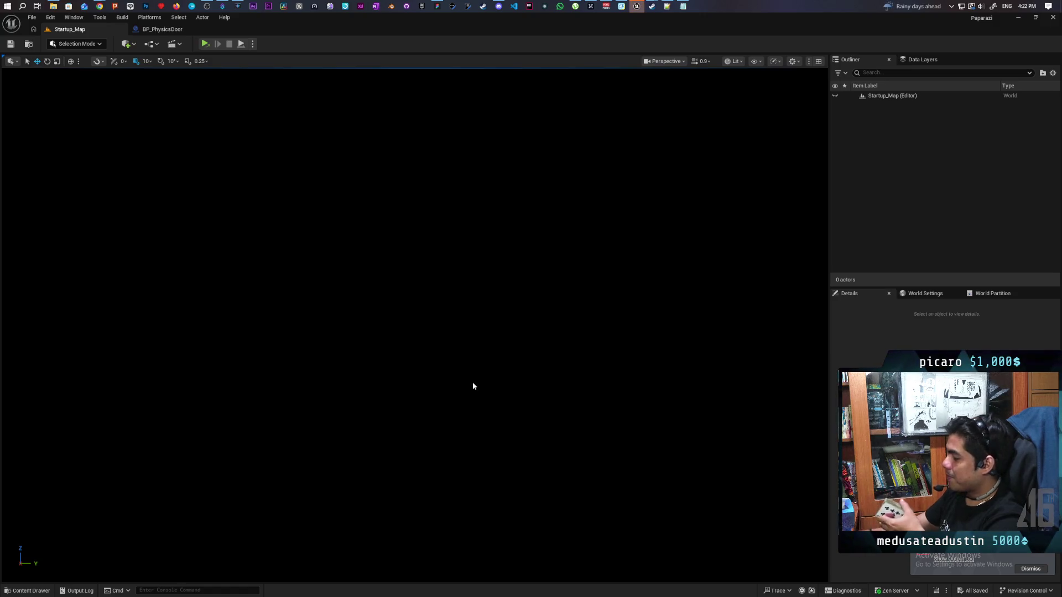
left_click(948, 560)
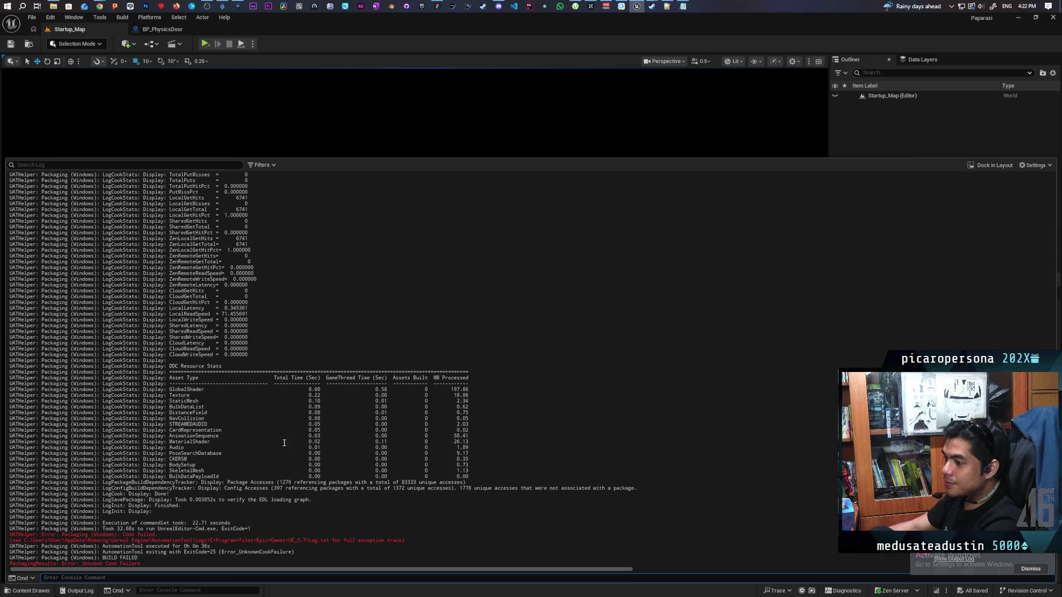
- Scroll through the packaging Output Log to the red Unknown Cook Failure and BUILD FAILED lines
scroll(282, 440, "up", 5)
scroll(282, 440, "up", 15)
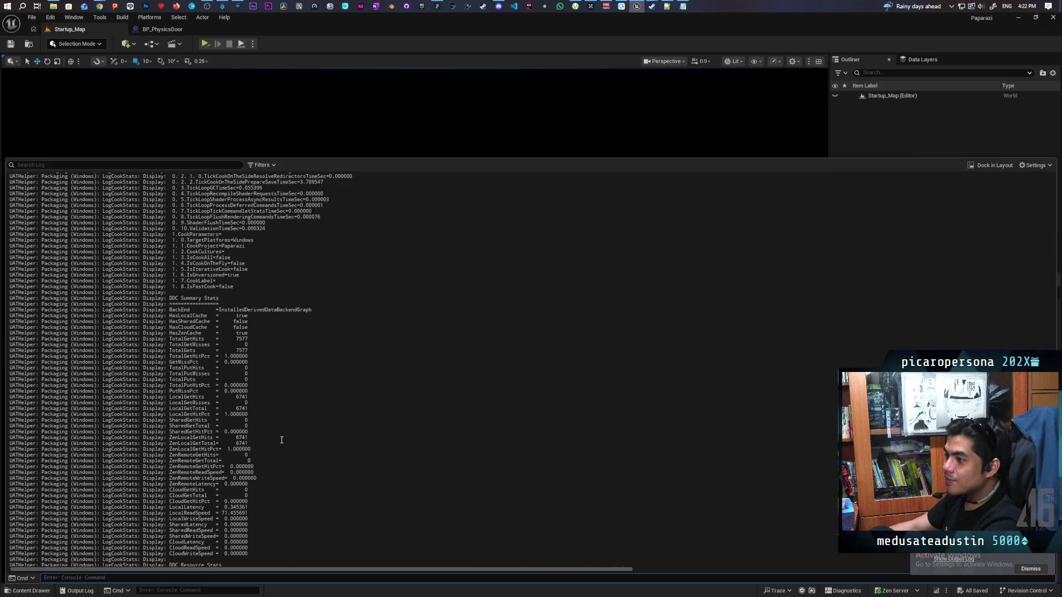
scroll(282, 440, "up", 2)
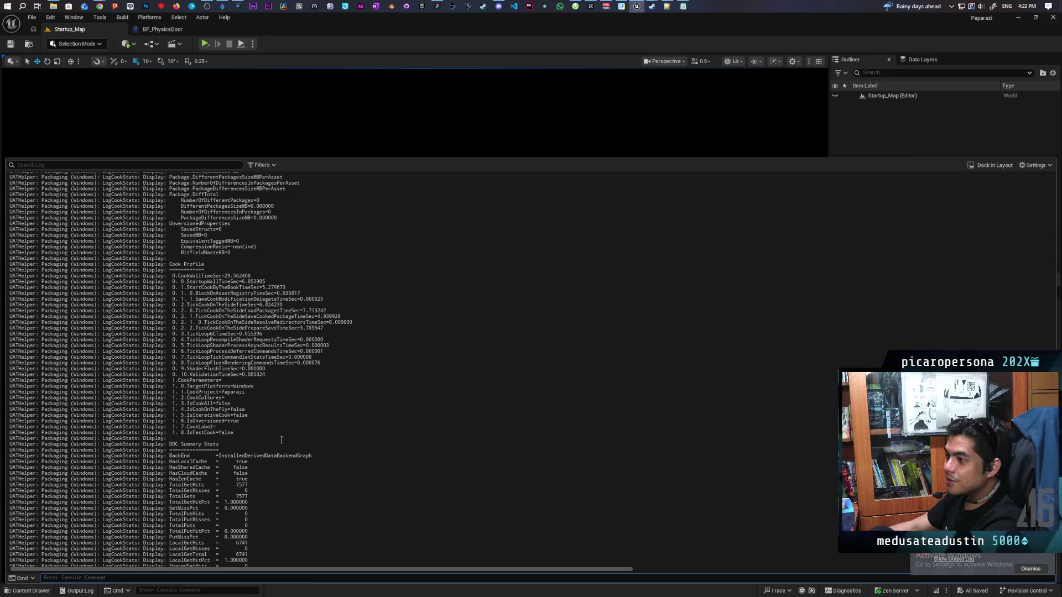
scroll(282, 440, "up", 2)
scroll(282, 440, "up", 18)
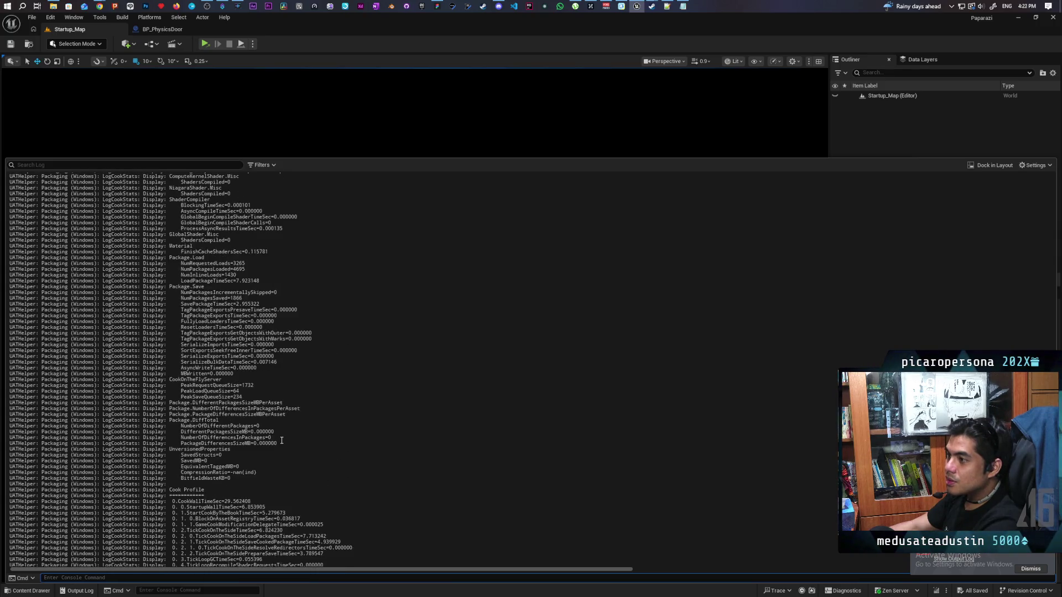
scroll(281, 440, "down", 20)
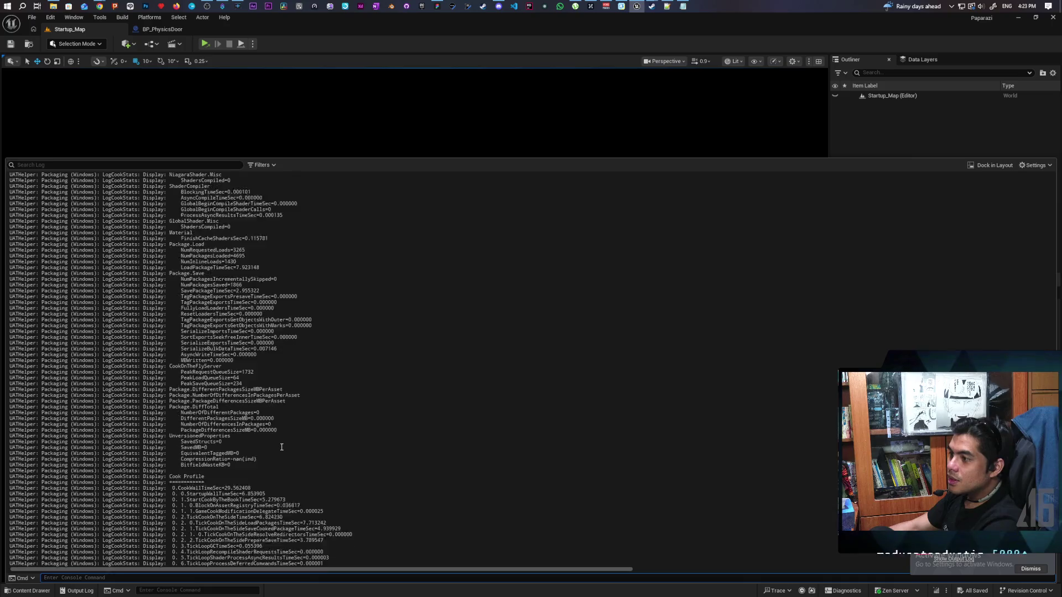
scroll(281, 452, "down", 18)
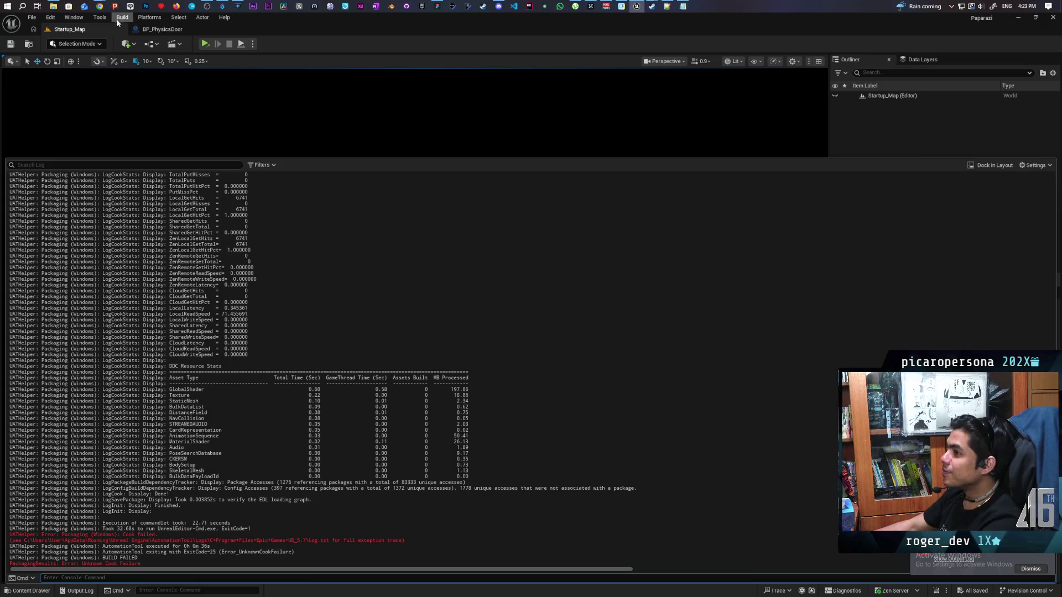
mouse_move(100, 7)
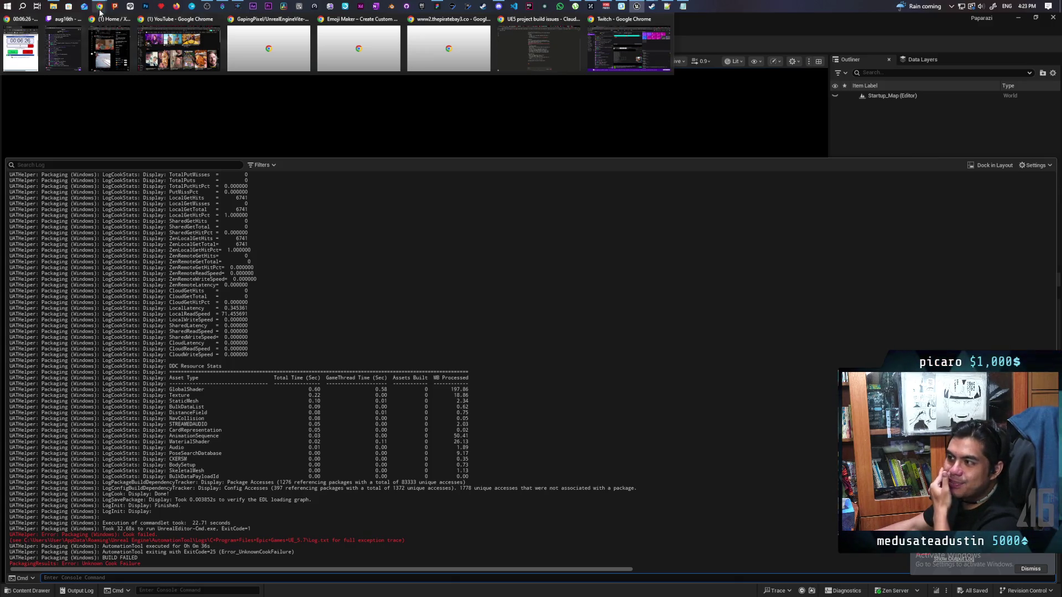
mouse_move(101, 48)
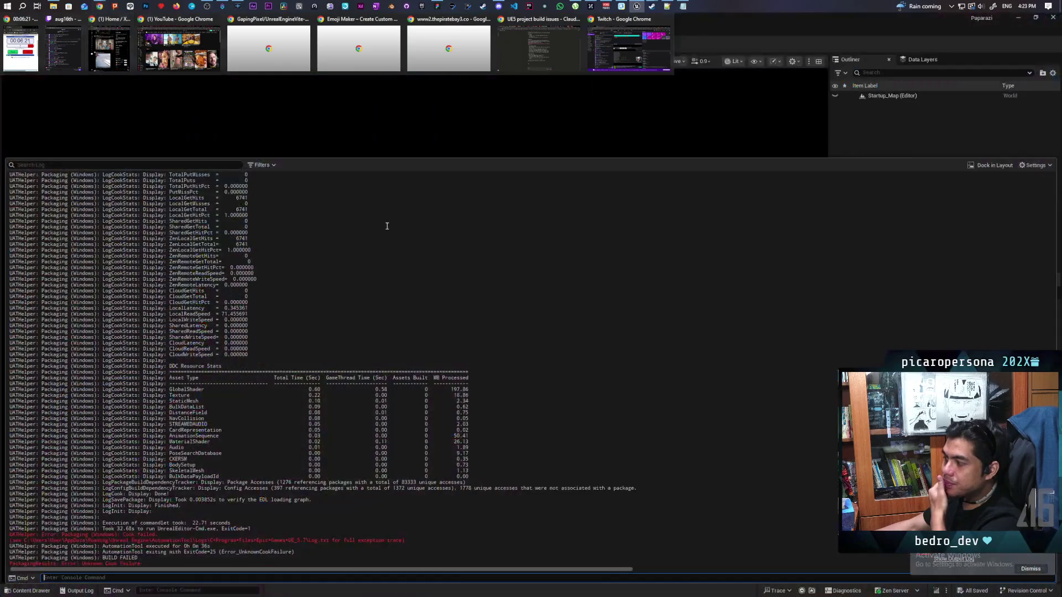
left_click(630, 49)
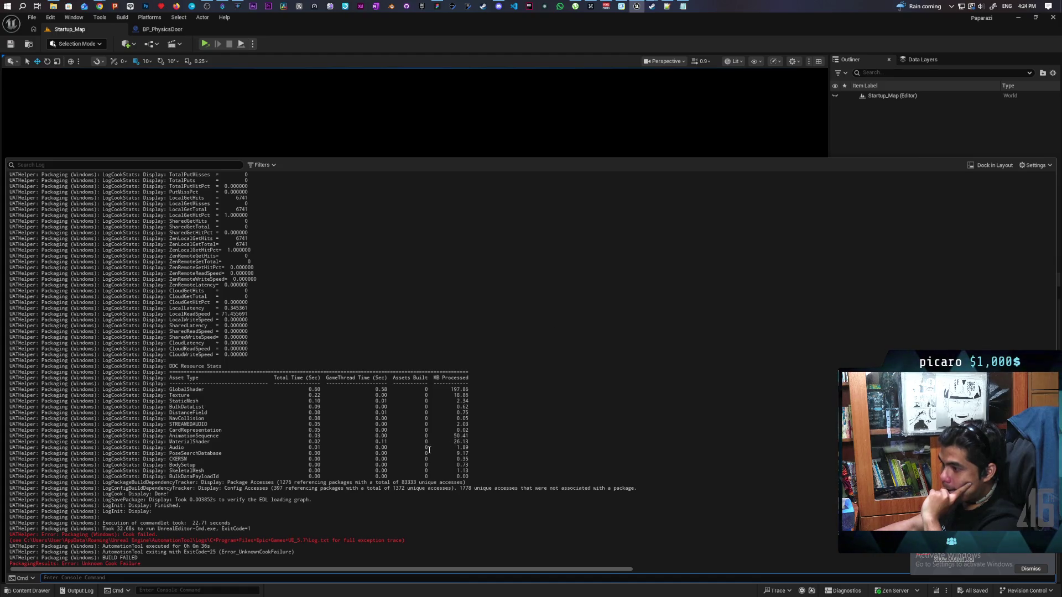
- Select the last 'PackagingResults: Error: Unknown Cook Failure' line in the Output Log to copy it
mouse_move(473, 443)
left_mouse_down()
mouse_move(17, 446)
mouse_move(190, 445)
mouse_move(149, 453)
mouse_move(170, 437)
mouse_move(170, 390)
left_mouse_up()
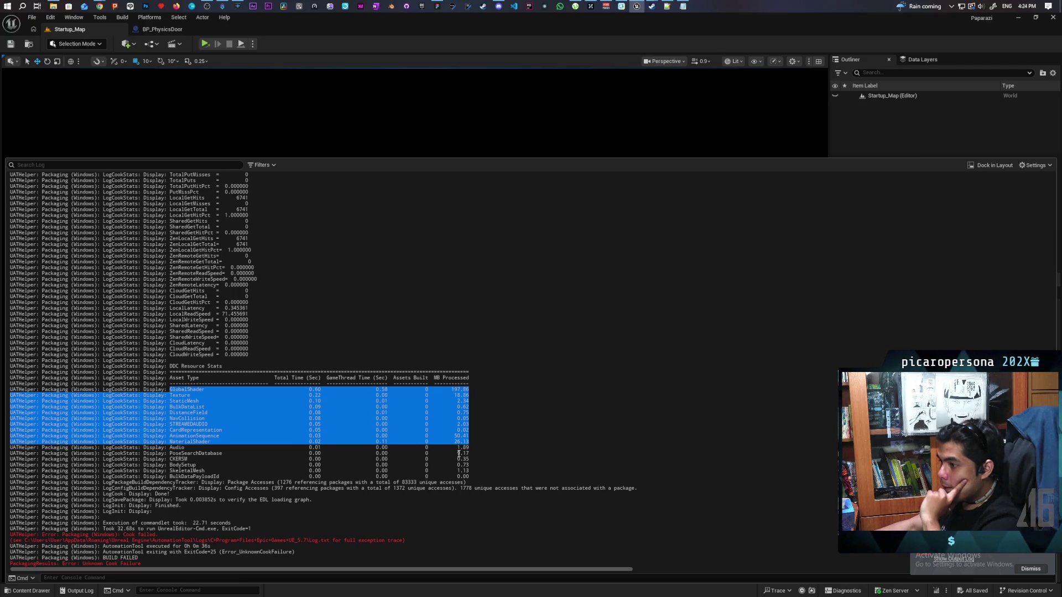
left_click(485, 439)
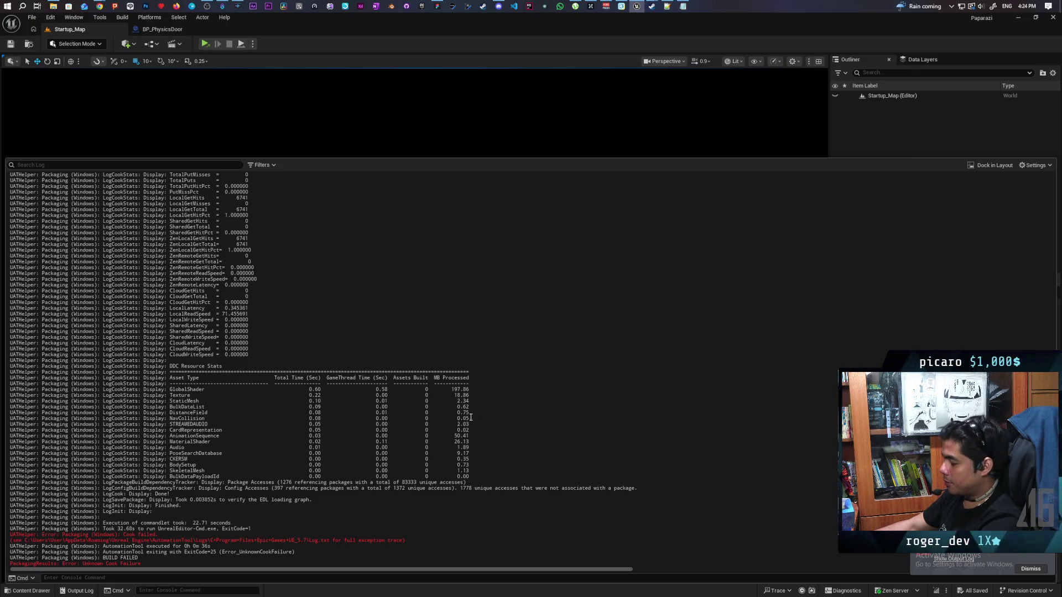
scroll(470, 417, "up", 5)
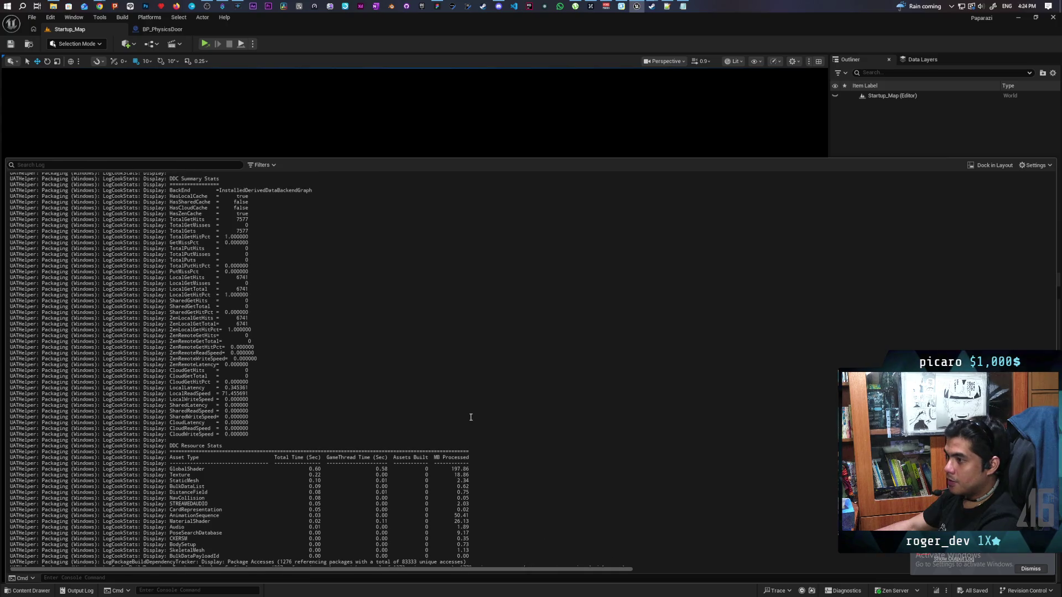
scroll(470, 417, "up", 2)
scroll(471, 417, "up", 2)
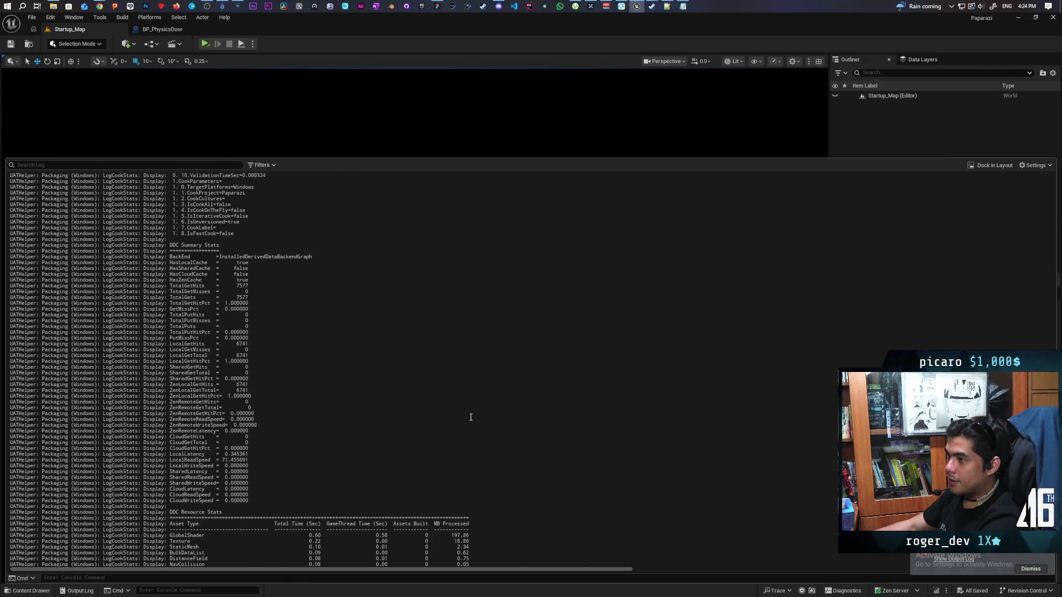
scroll(471, 417, "down", 8)
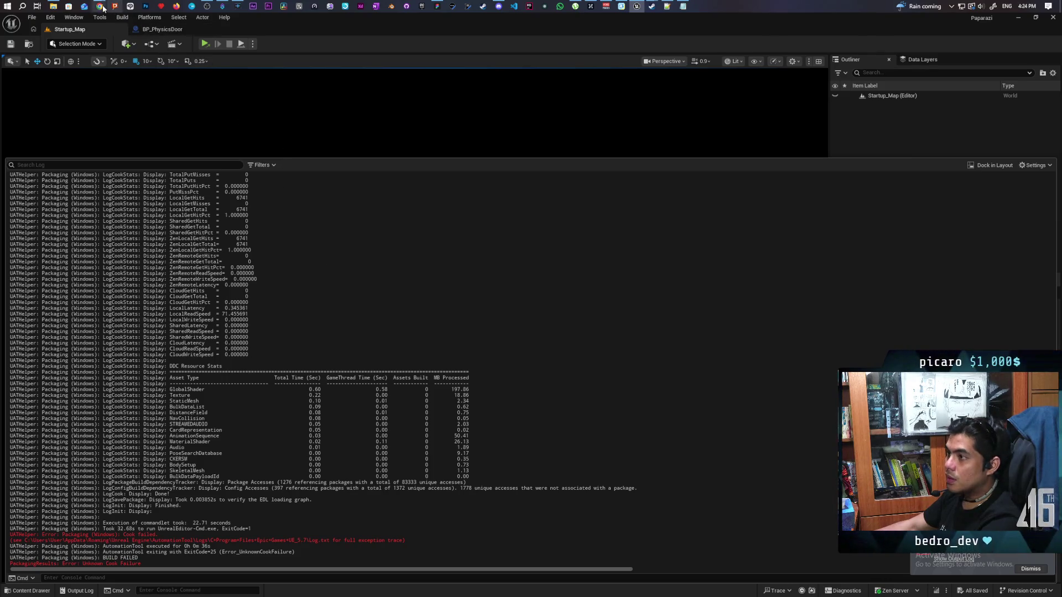
mouse_move(278, 7)
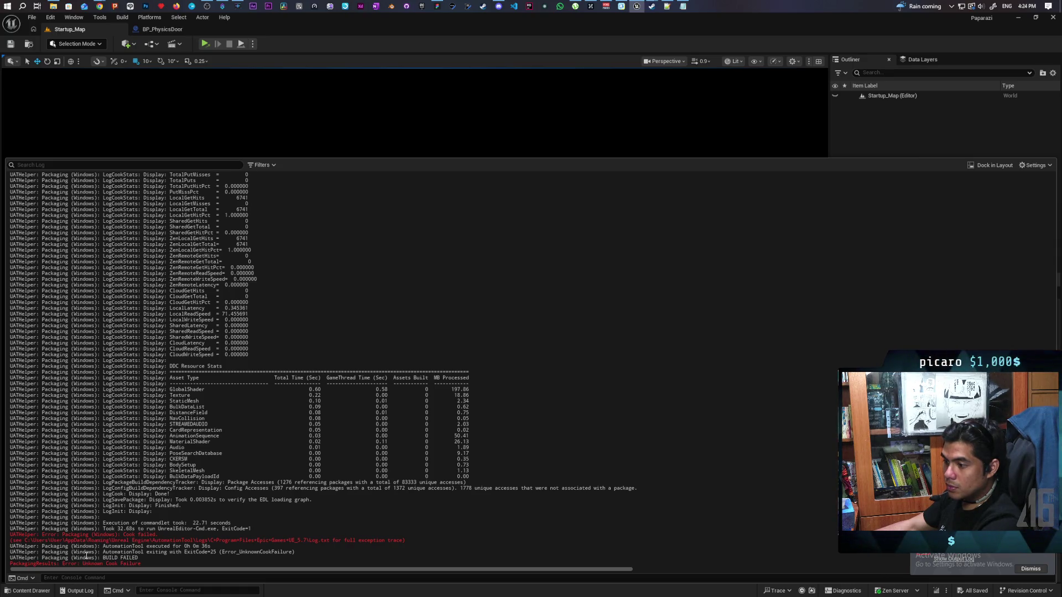
mouse_move(144, 565)
left_mouse_down()
mouse_move(11, 558)
mouse_move(4, 568)
left_mouse_up()
key("ctrl+c")
- Google the pasted Unknown Cook Failure error in a new Chrome tab and open the Unreal forum thread
left_click(99, 6)
left_click(539, 53)
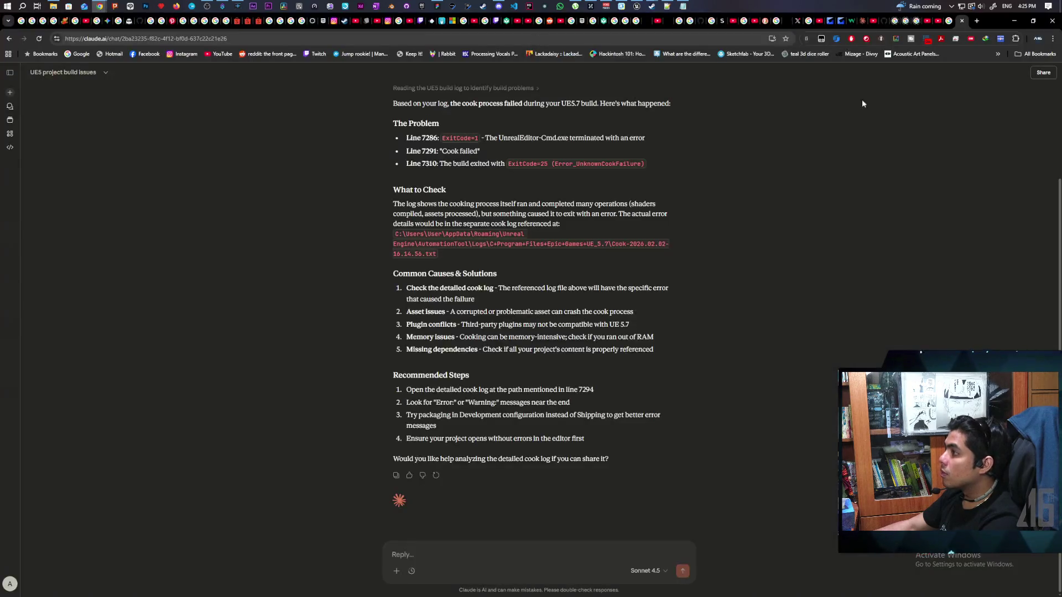
left_click(977, 21)
key("ctrl+v")
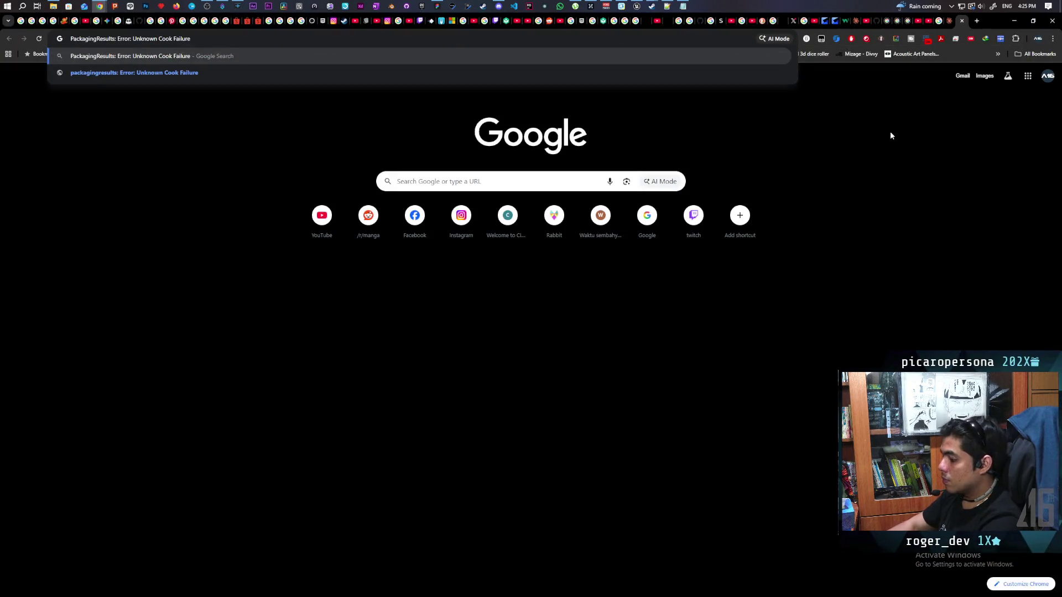
key("Return")
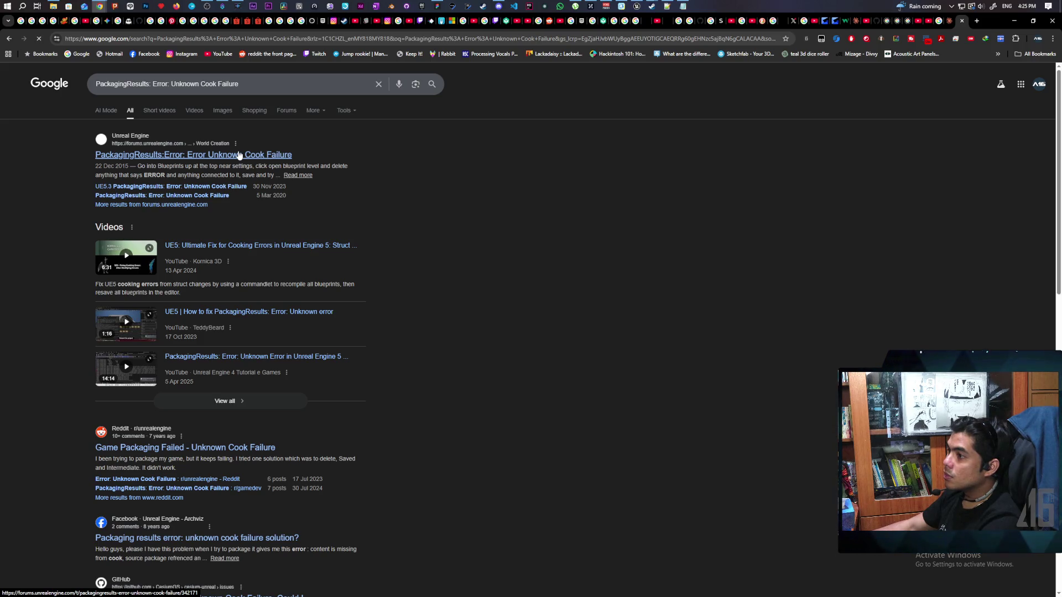
left_click(239, 155)
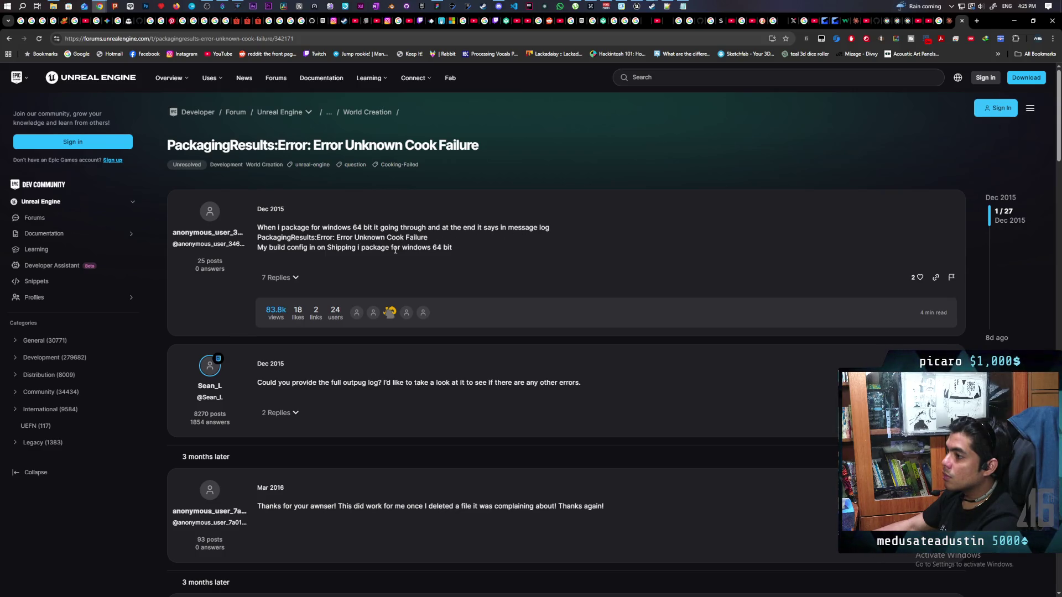
- Scroll down the forum thread to the #Solution reply blaming a hidden Blueprint compile error
scroll(403, 251, "down", 2)
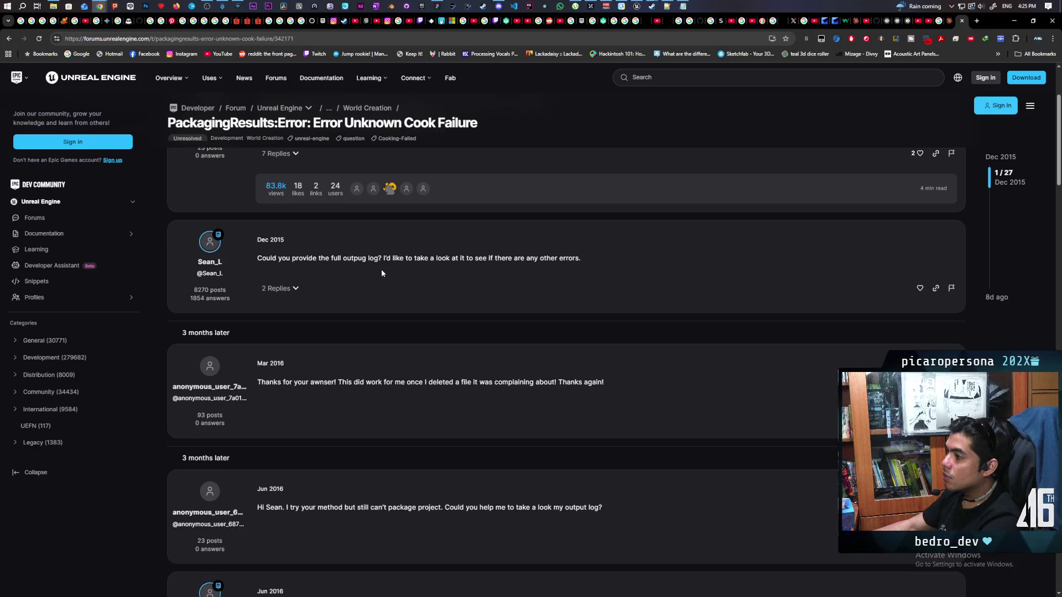
scroll(381, 269, "down", 2)
scroll(364, 268, "down", 3)
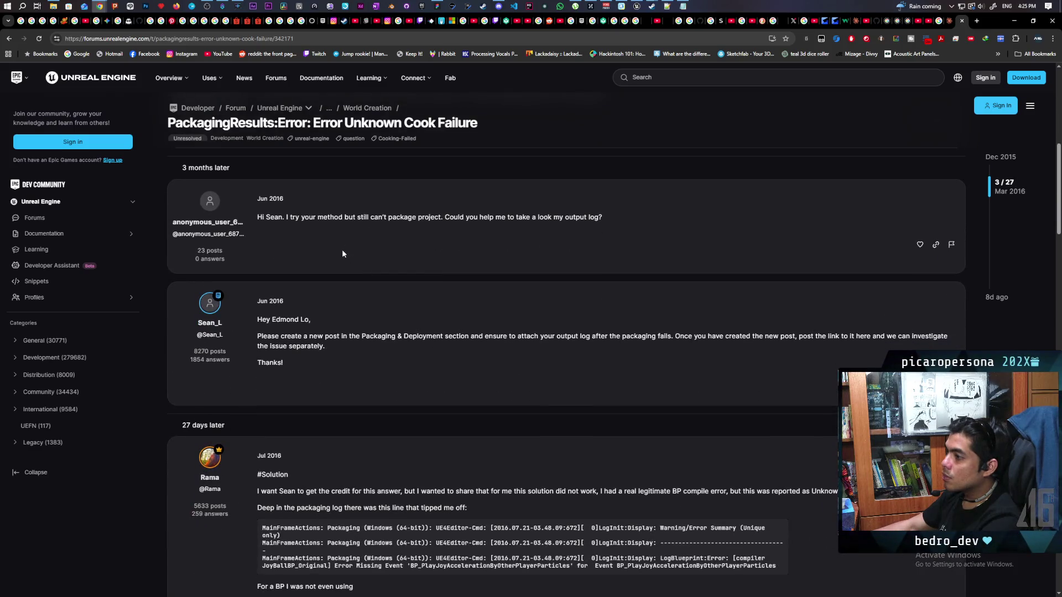
scroll(476, 233, "down", 1)
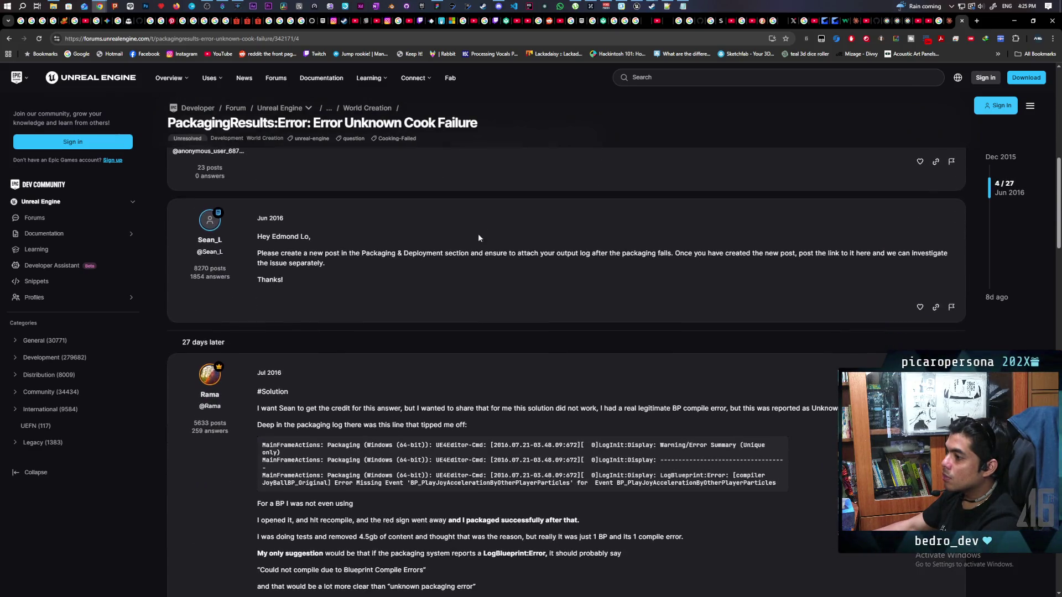
scroll(373, 271, "down", 2)
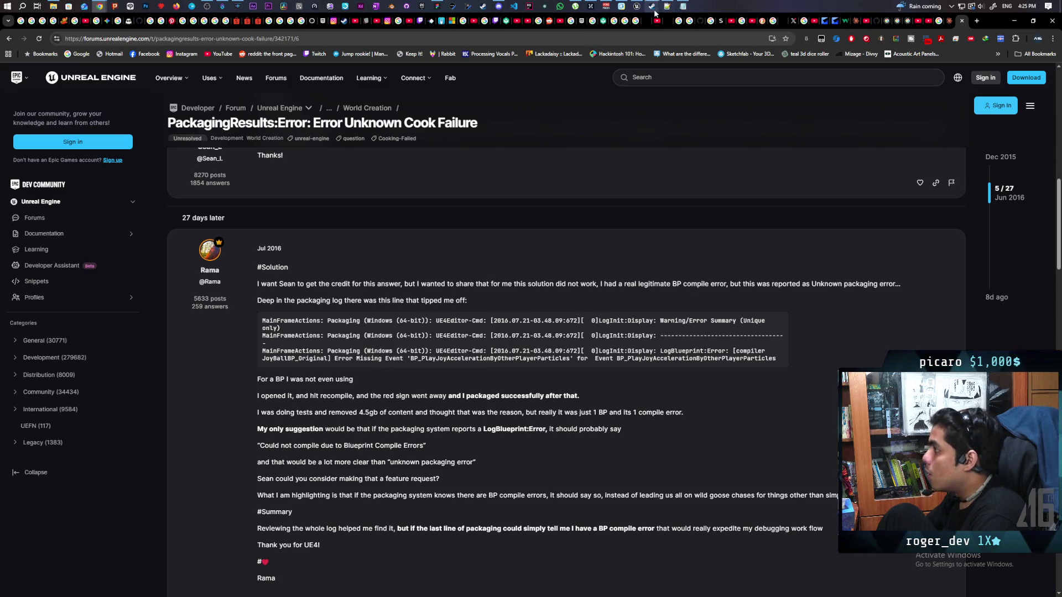
- Play-test Startup_Map in the editor, seeing the SoloStart, Host Game and Join buttons, then stop
left_click(637, 6)
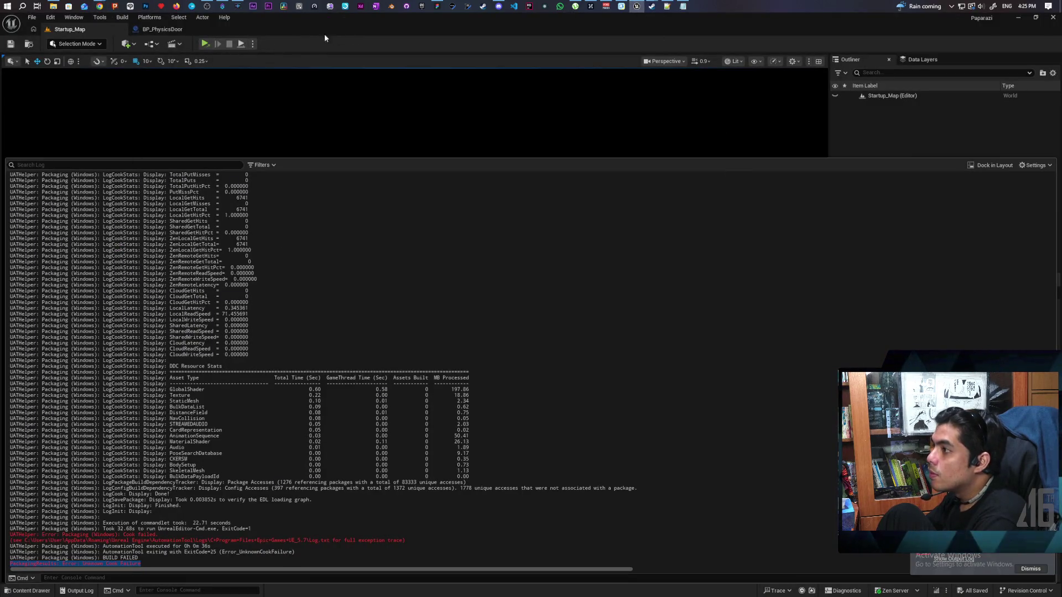
left_click(253, 44)
left_click(283, 82)
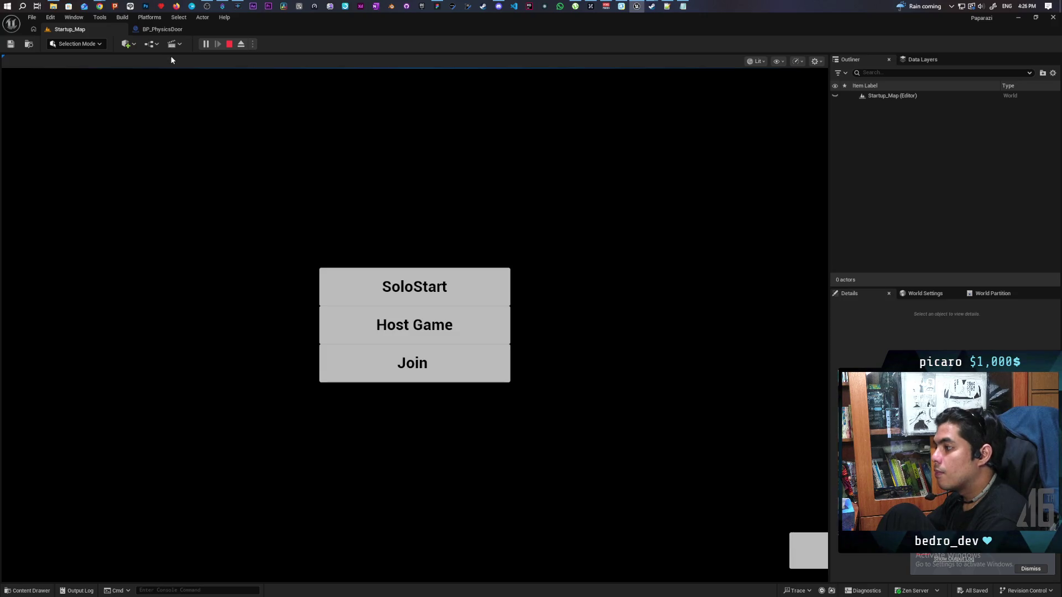
left_click(230, 44)
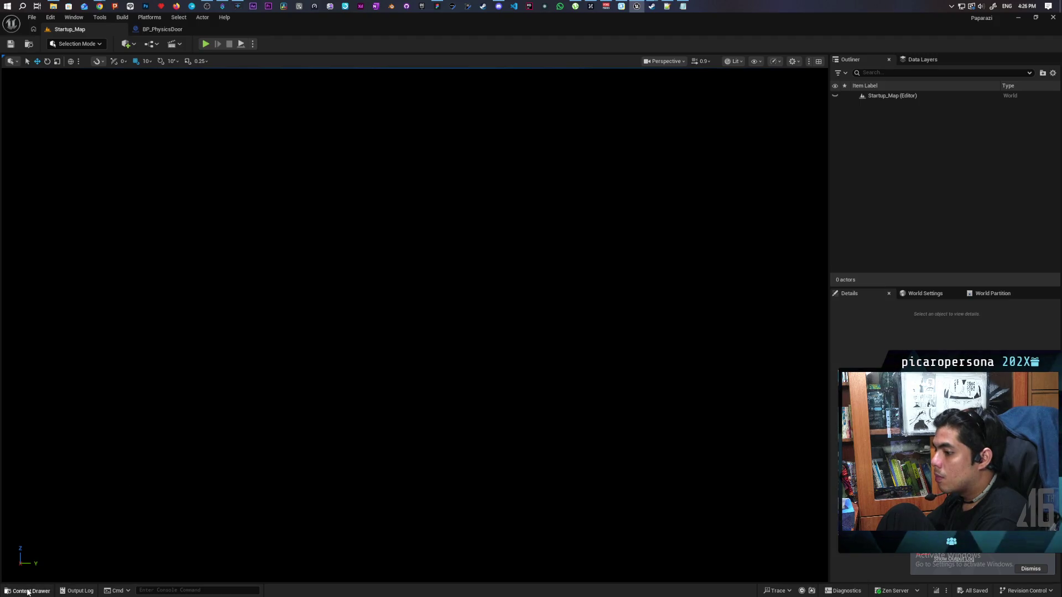
- Bring up the Output Log and select the player controller and non-focusable widget error text
left_click(28, 591)
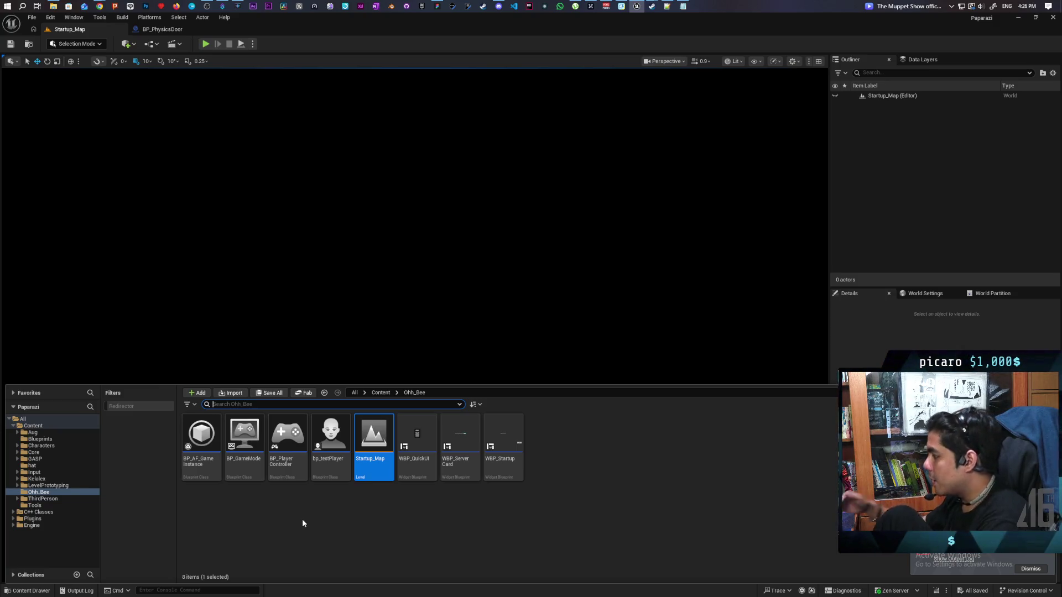
left_click(81, 592)
left_click(74, 592)
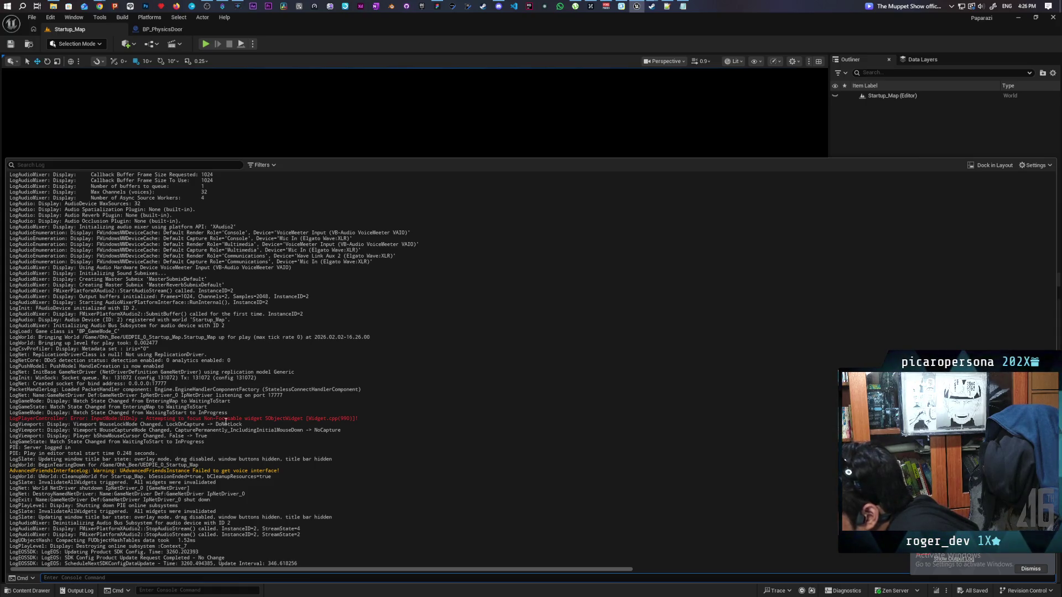
left_click_drag(245, 419, 354, 421)
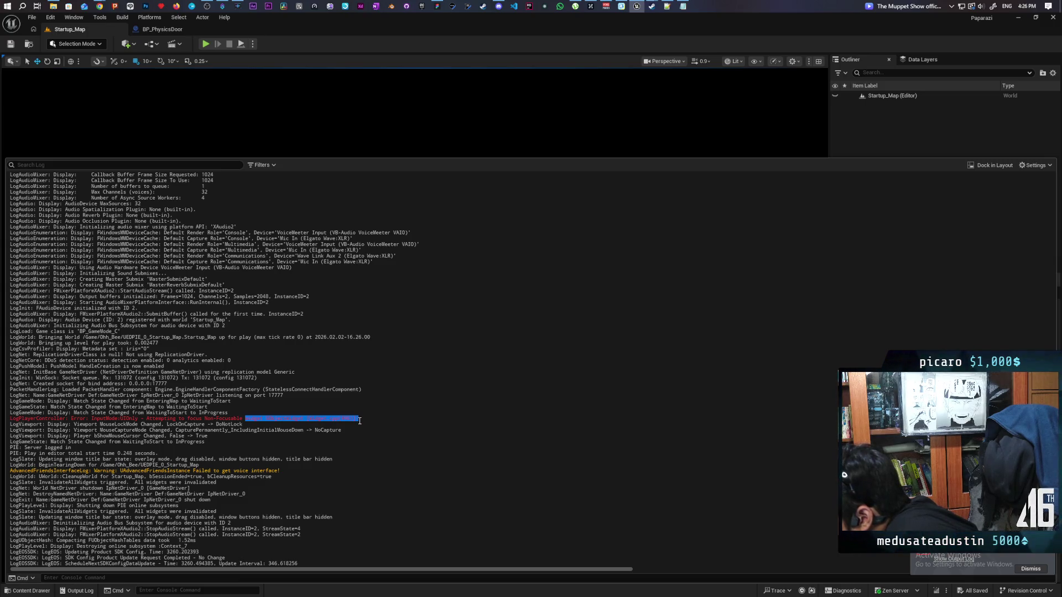
left_click_drag(360, 421, 286, 419)
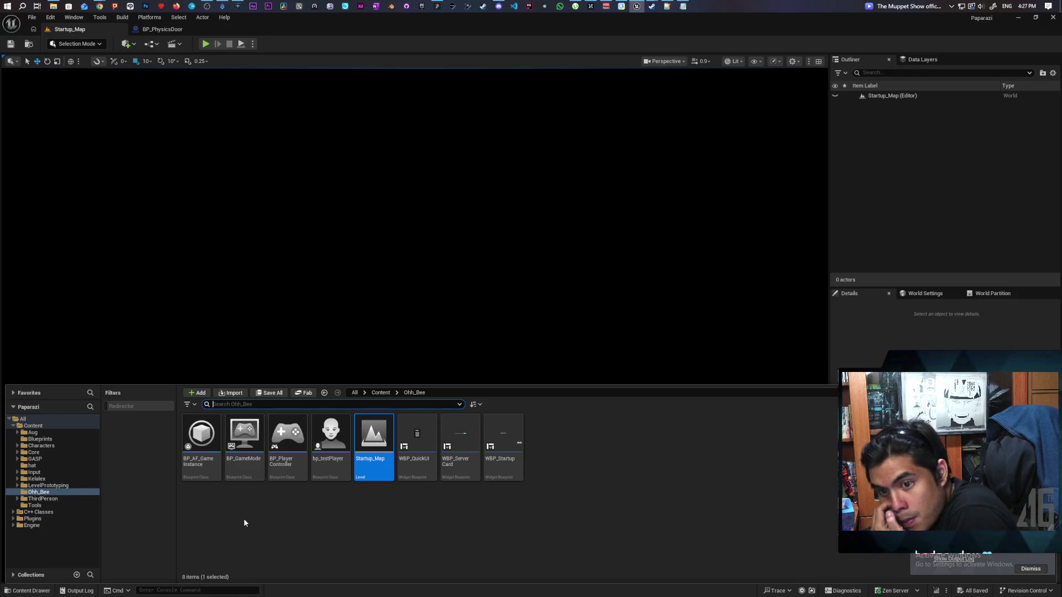
- Open BP_PlayerController from the Content Drawer and compile it
double_click(294, 442)
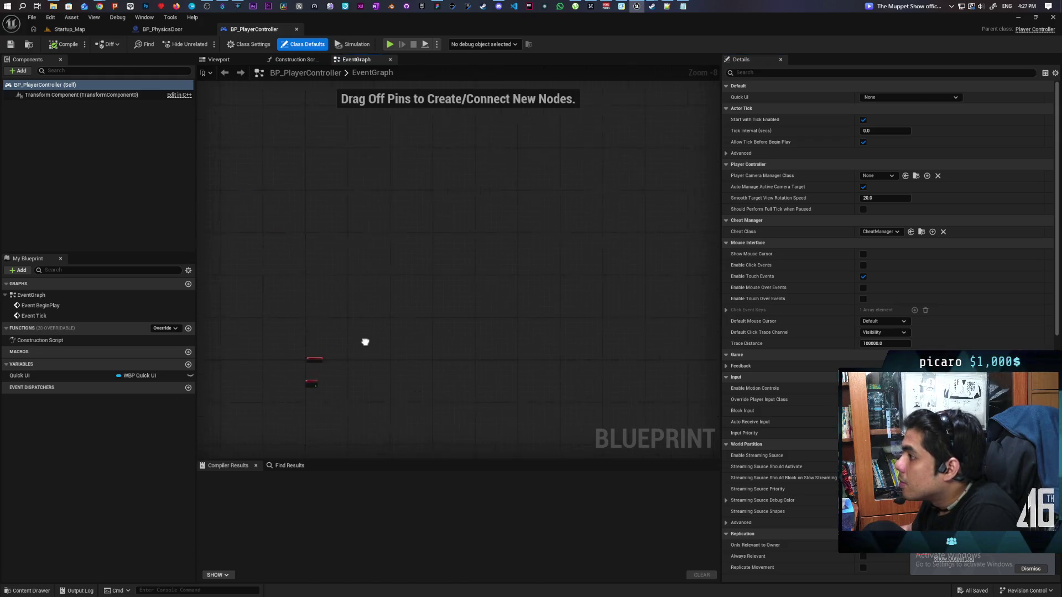
left_click(64, 44)
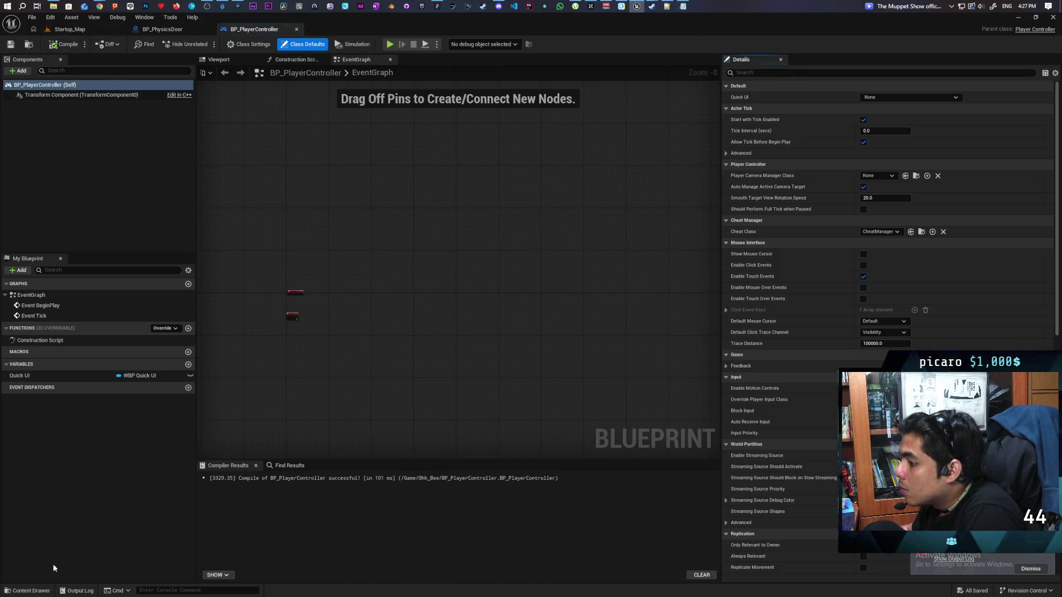
left_click(28, 591)
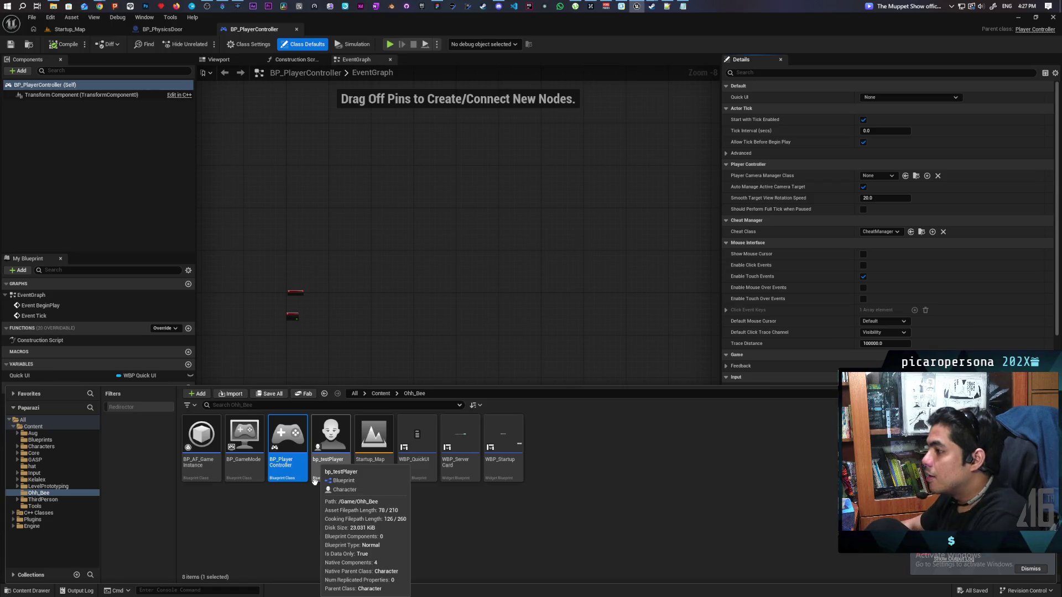
left_click(501, 515)
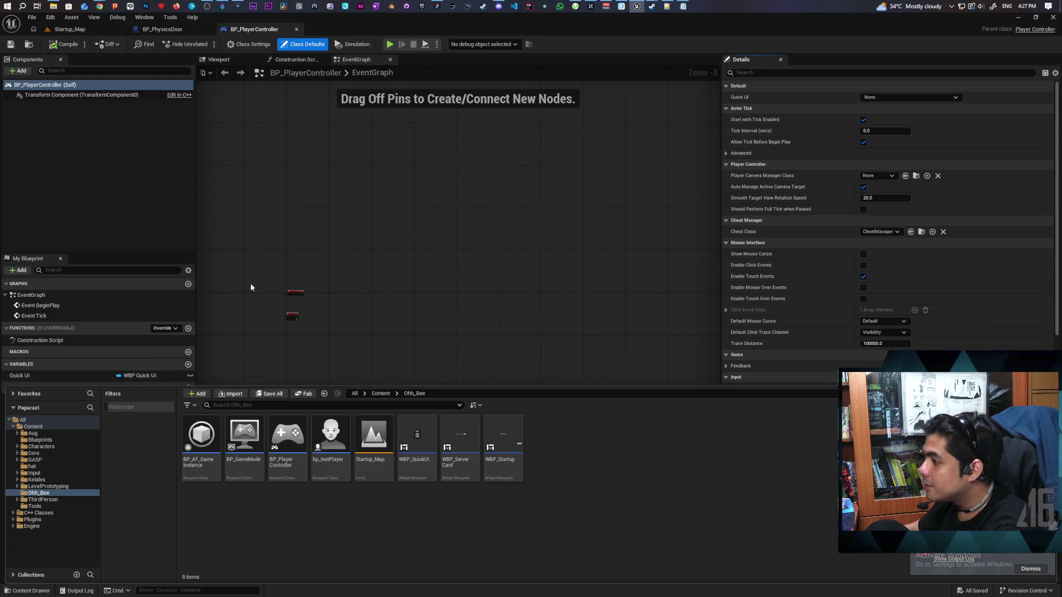
- Show BP_PlayerController's Construction Script graph and bring up the Find Results search
left_click(298, 60)
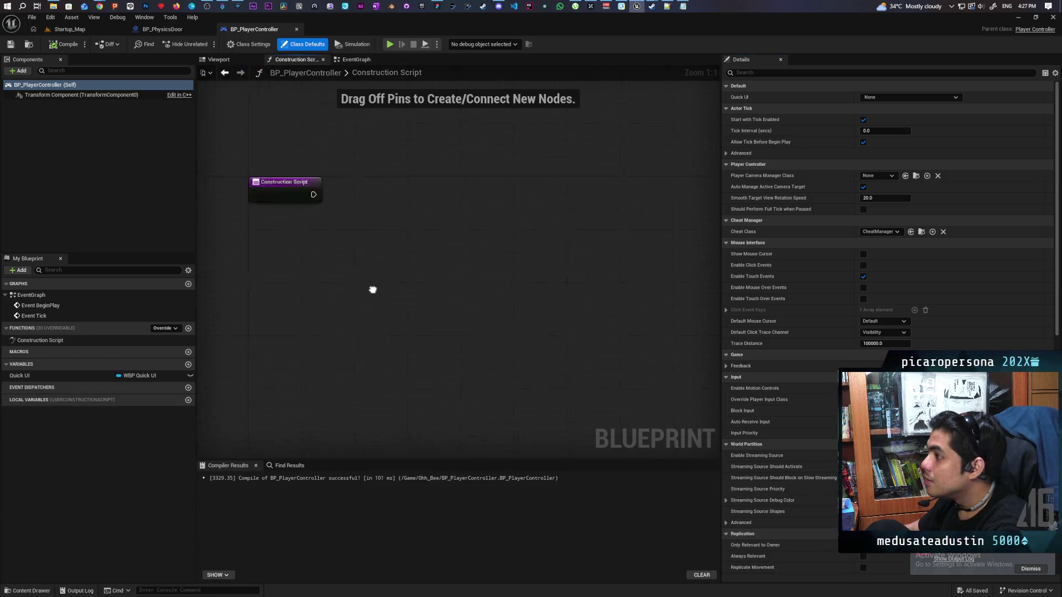
left_click(31, 591)
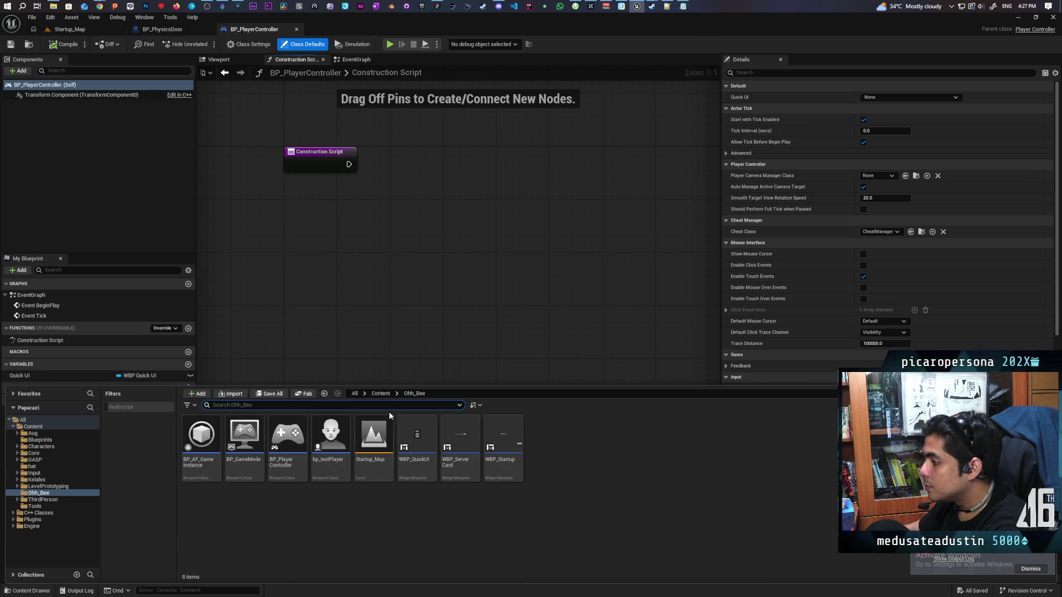
left_click(381, 393)
left_click(310, 374)
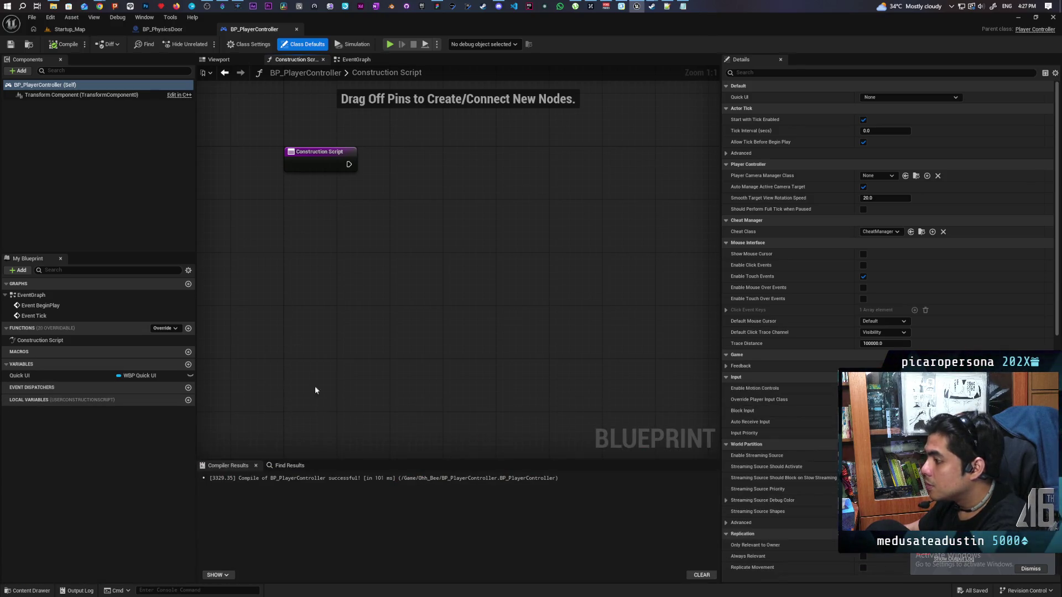
left_click(289, 465)
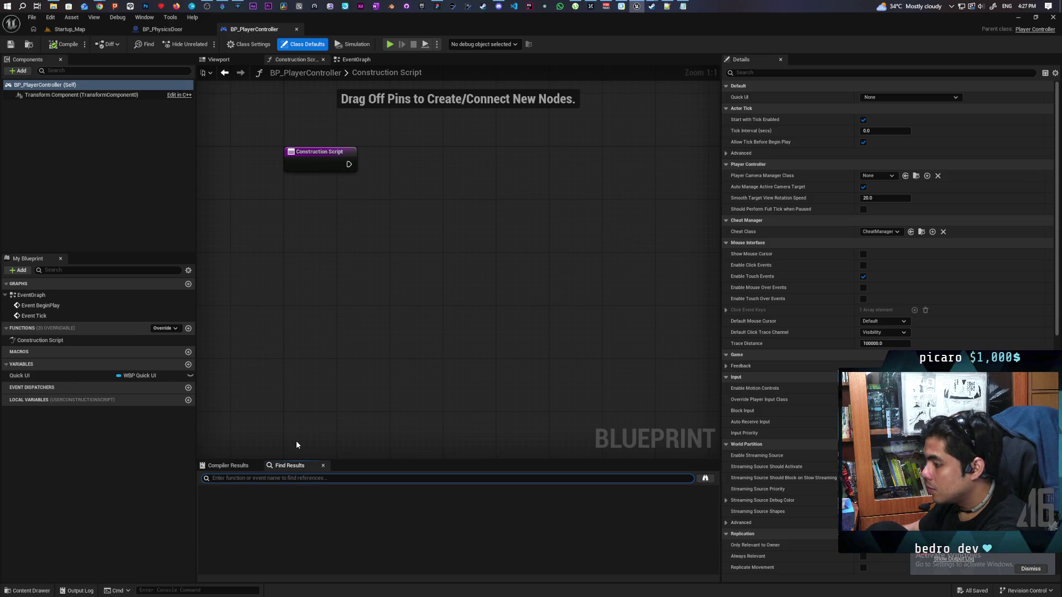
- Search all blueprints for 'ui' and review the Set Input Mode UI Only results
type("ui only")
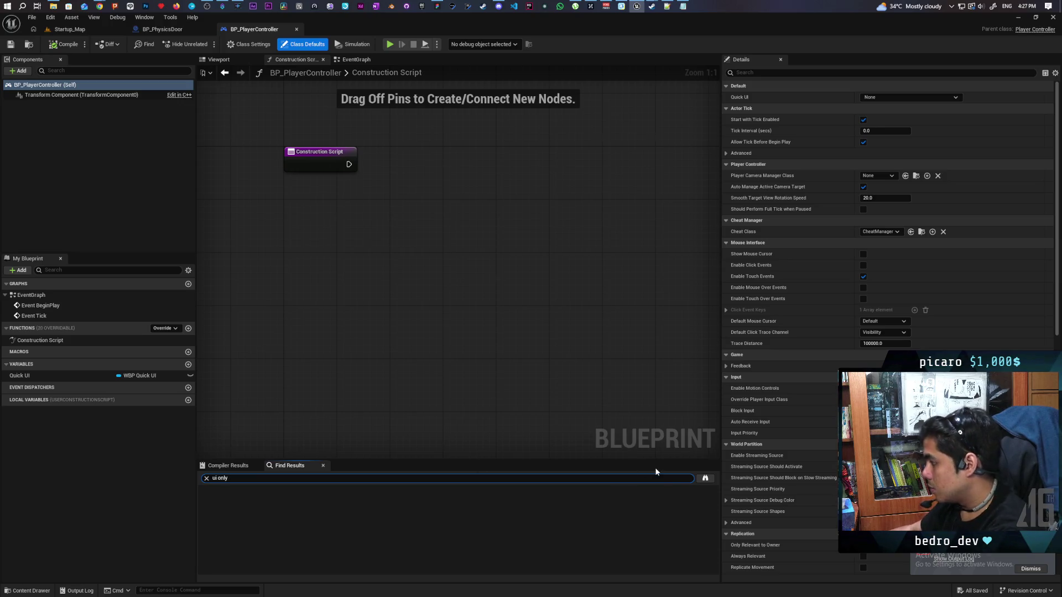
left_click(705, 478)
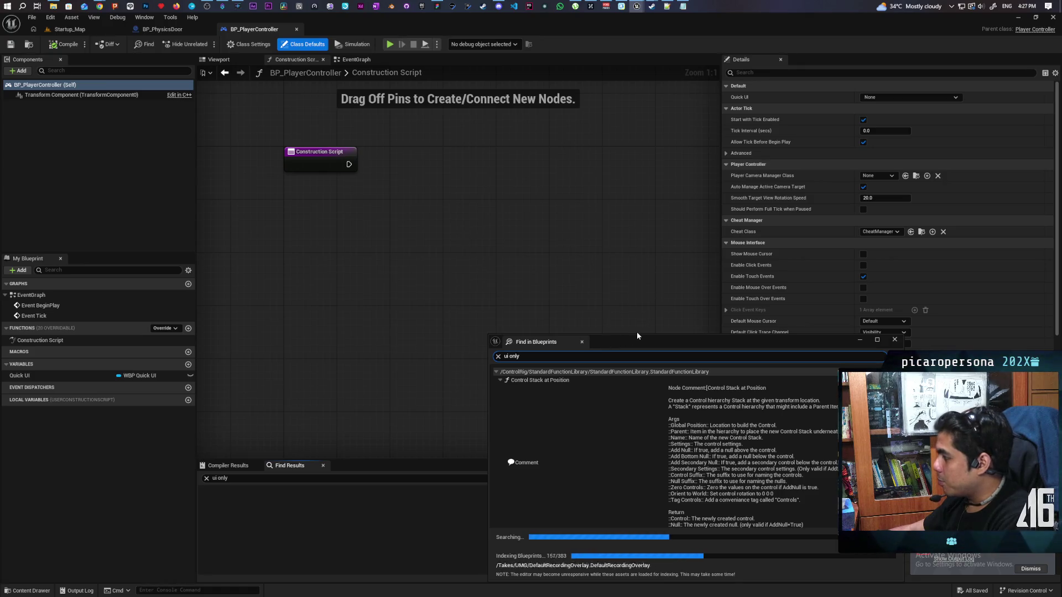
scroll(636, 430, "down", 2)
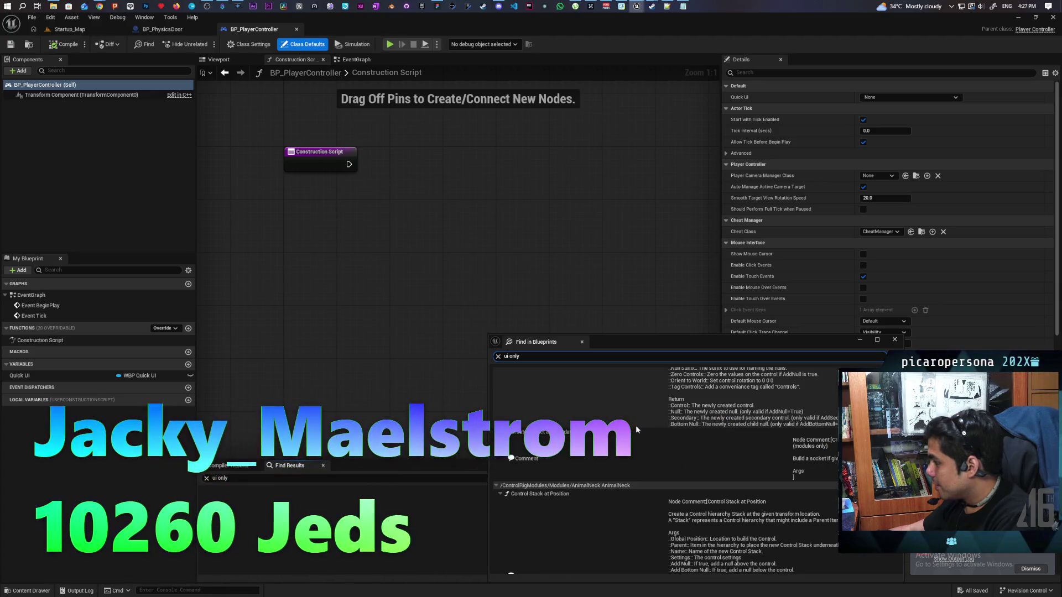
scroll(637, 430, "down", 2)
scroll(636, 430, "down", 4)
scroll(637, 430, "up", 4)
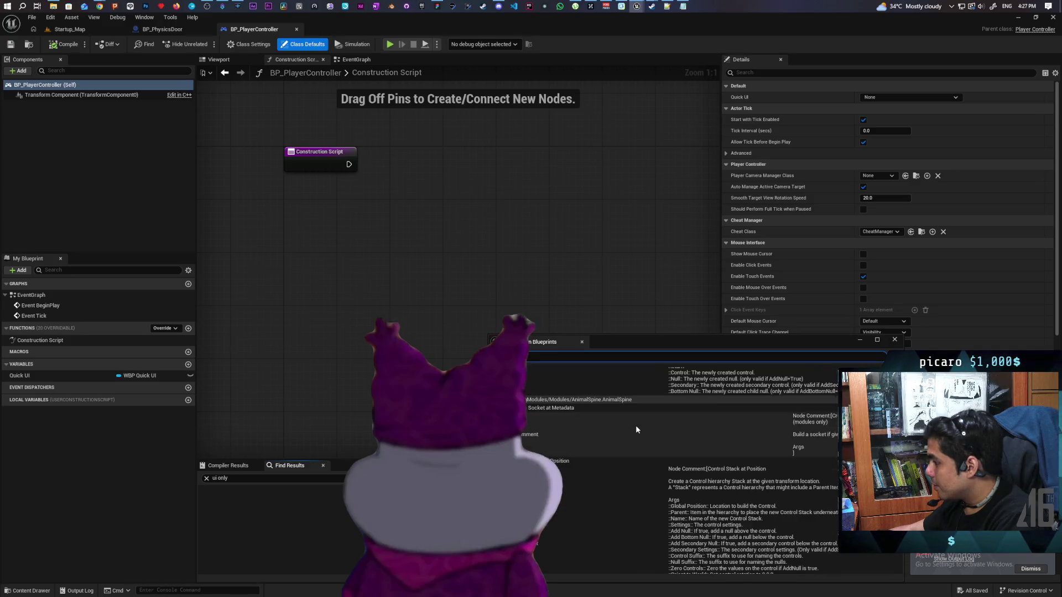
scroll(636, 430, "up", 1)
left_click_drag(698, 343, 611, 132)
left_click_drag(808, 192, 812, 223)
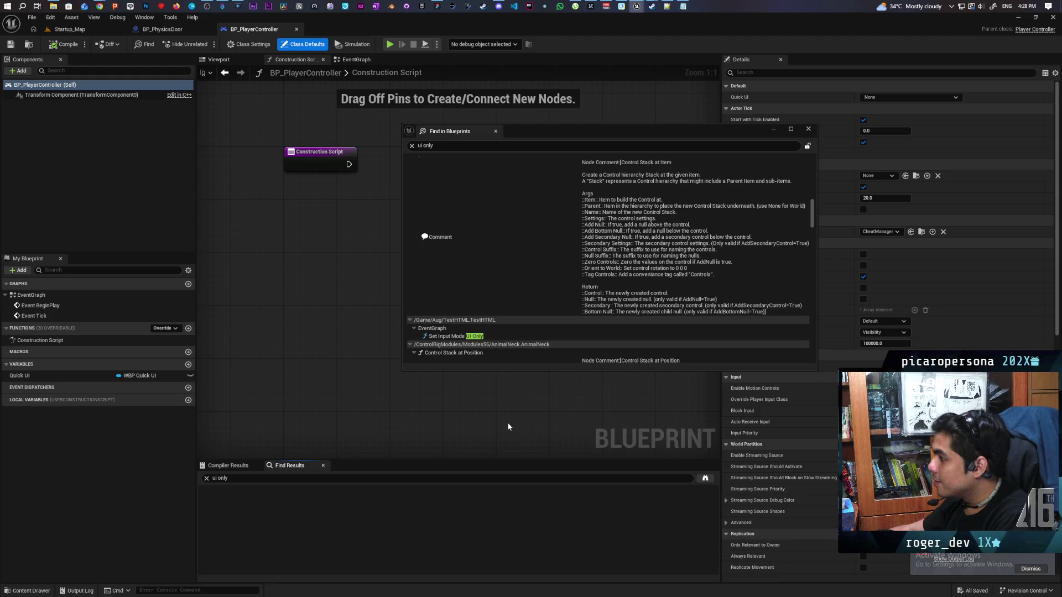
- Open the Set Input Mode UI Only hit in TestHTML and move the search window off the nodes
double_click(473, 337)
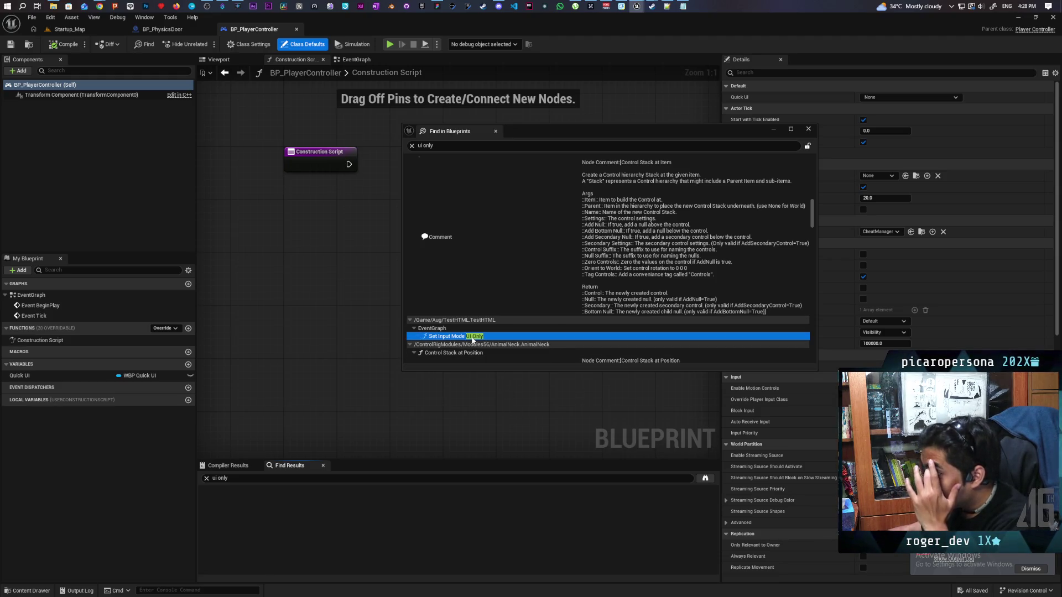
left_click_drag(533, 136, 491, 423)
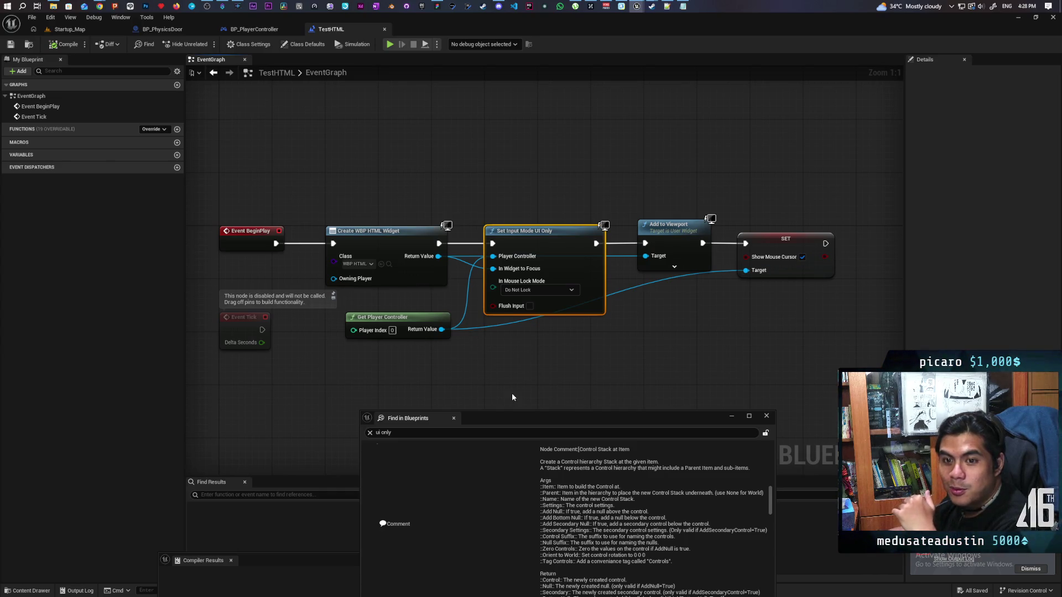
mouse_move(606, 425)
left_mouse_down()
mouse_move(669, 302)
mouse_move(611, 204)
mouse_move(560, 201)
left_mouse_up()
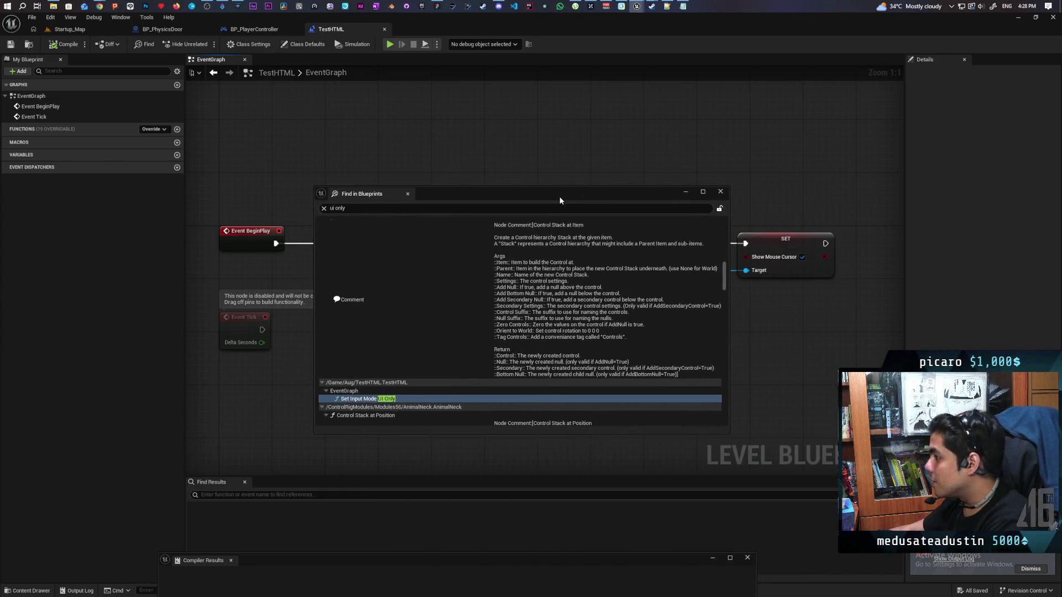
scroll(495, 363, "down", 4)
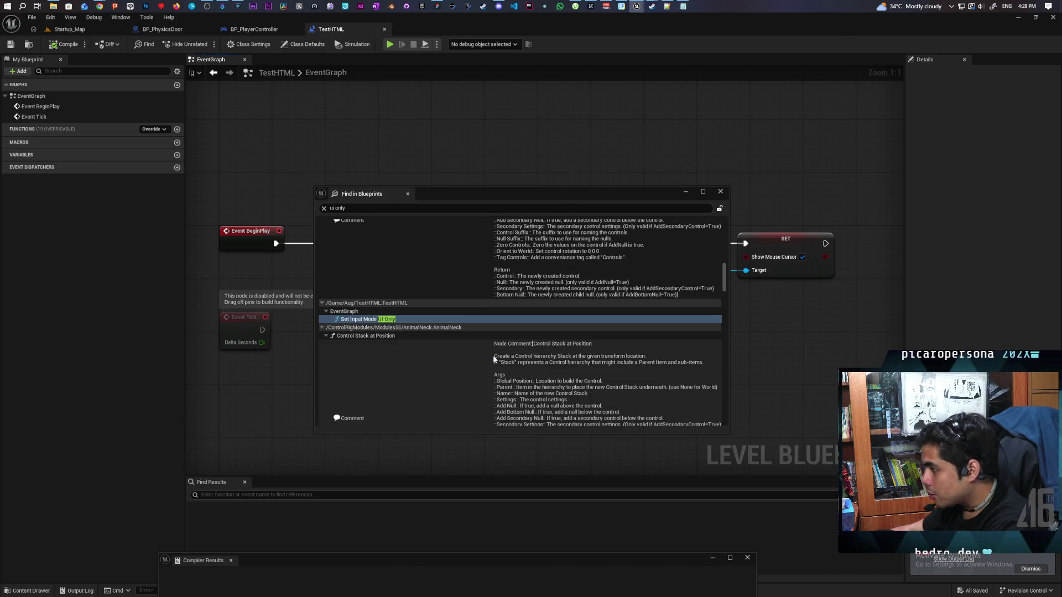
scroll(460, 340, "down", 4)
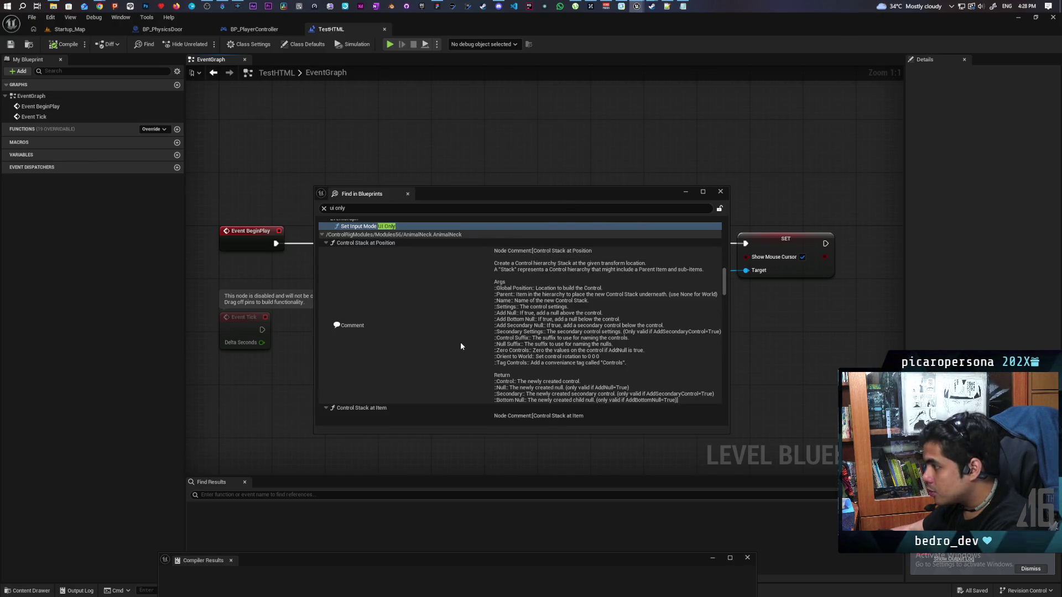
scroll(461, 347, "down", 6)
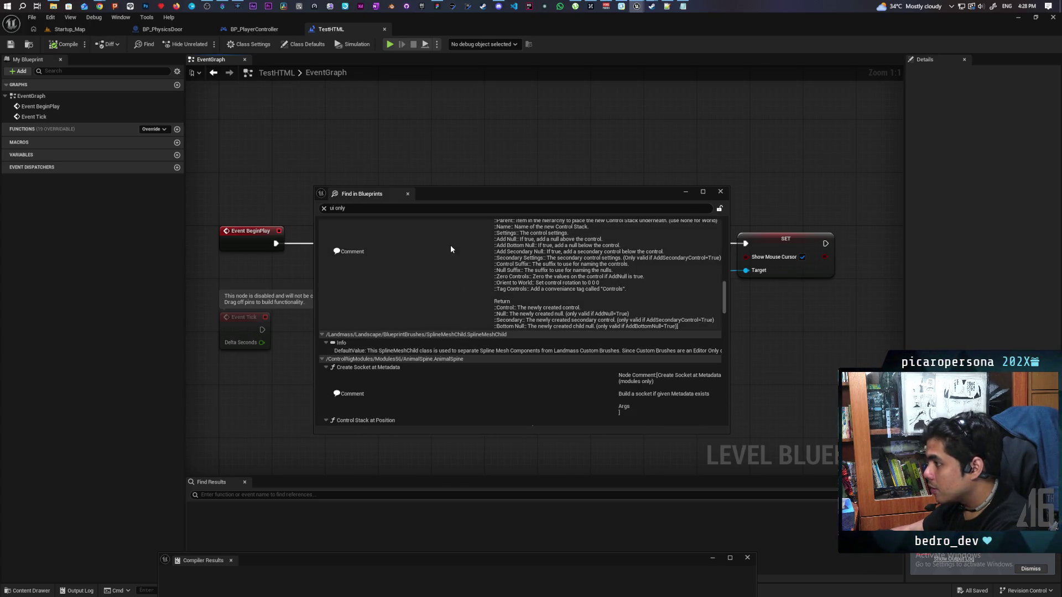
mouse_move(481, 198)
left_mouse_down()
mouse_move(458, 392)
mouse_move(459, 376)
left_mouse_up()
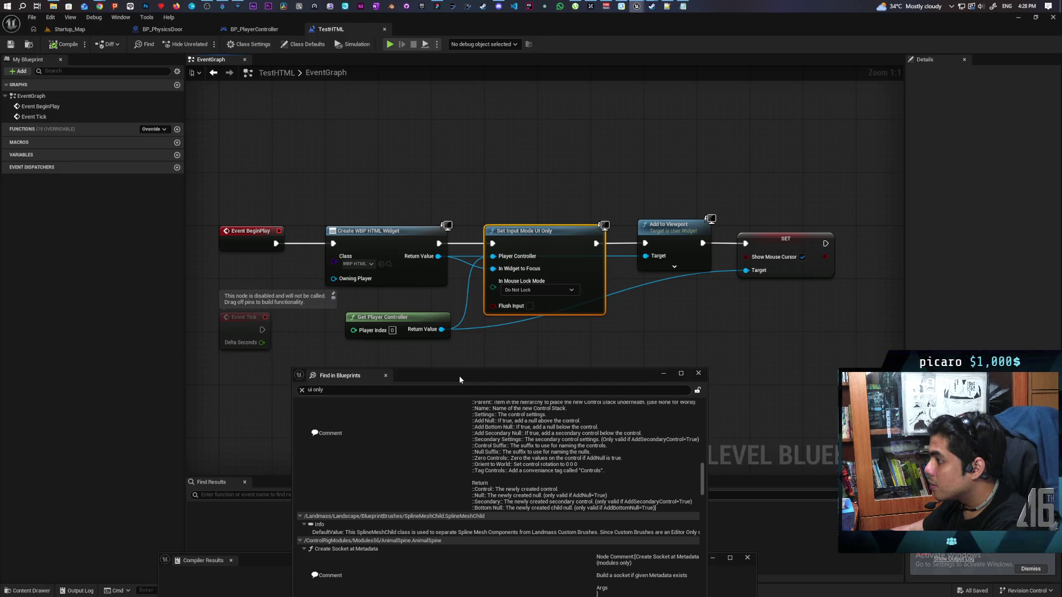
left_click_drag(460, 376, 460, 372)
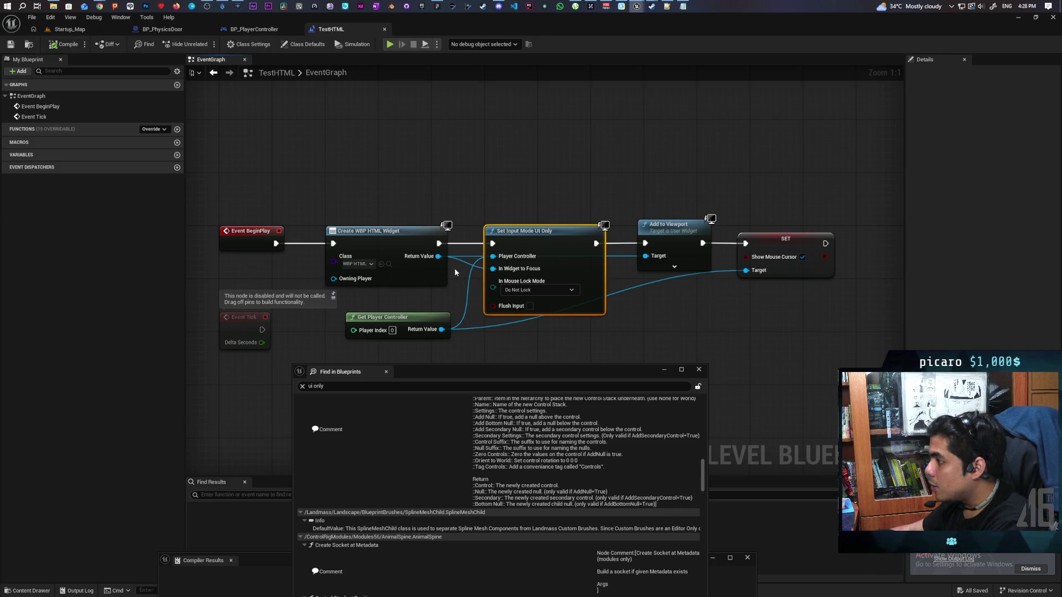
- Disconnect the widget feeding In Widget to Focus on TestHTML's Set Input Mode UI Only node
mouse_move(472, 264)
left_mouse_down()
mouse_move(464, 356)
mouse_move(463, 212)
left_mouse_up()
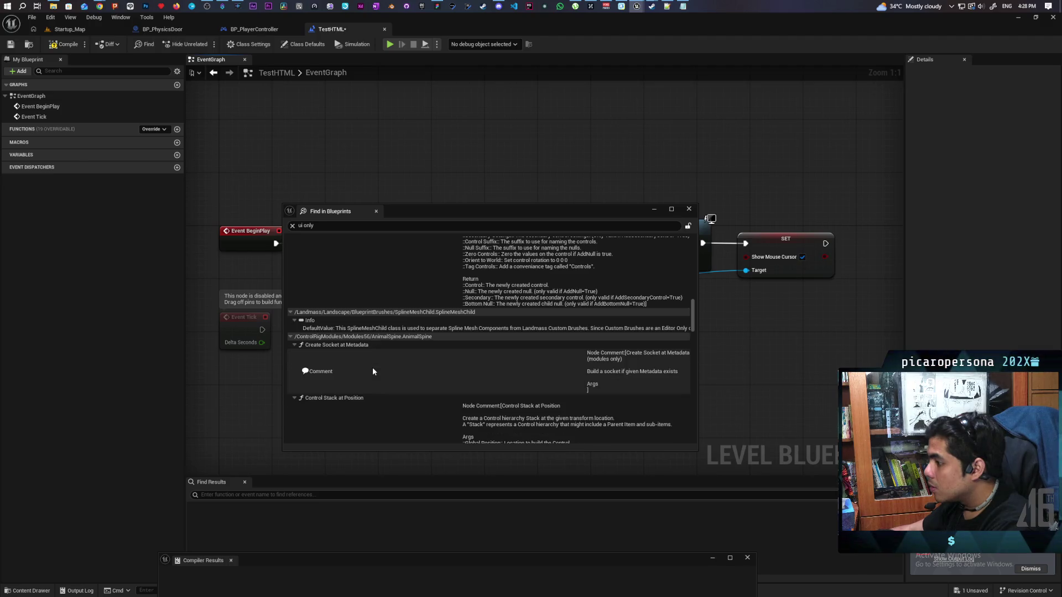
left_click_drag(436, 211, 444, 379)
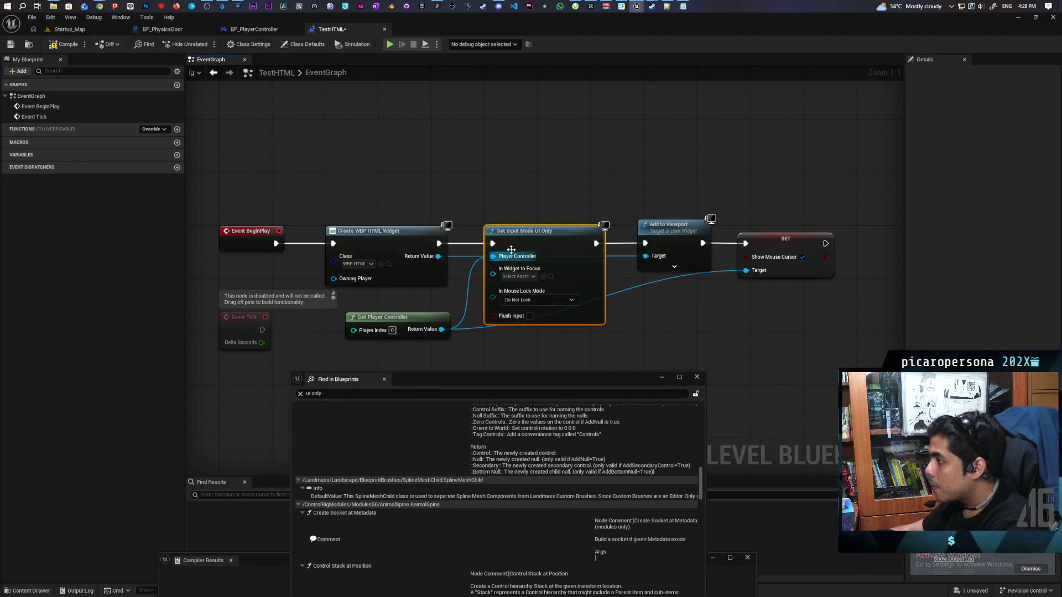
right_click(534, 243)
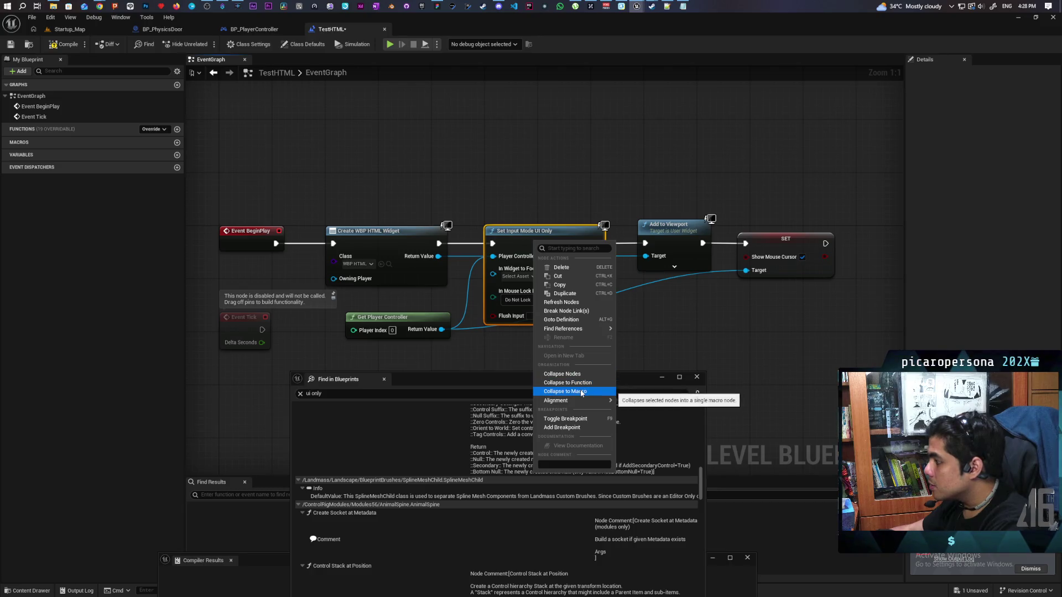
- List every Set Input Mode UI Only use via Find References in Find in Blueprints
mouse_move(580, 332)
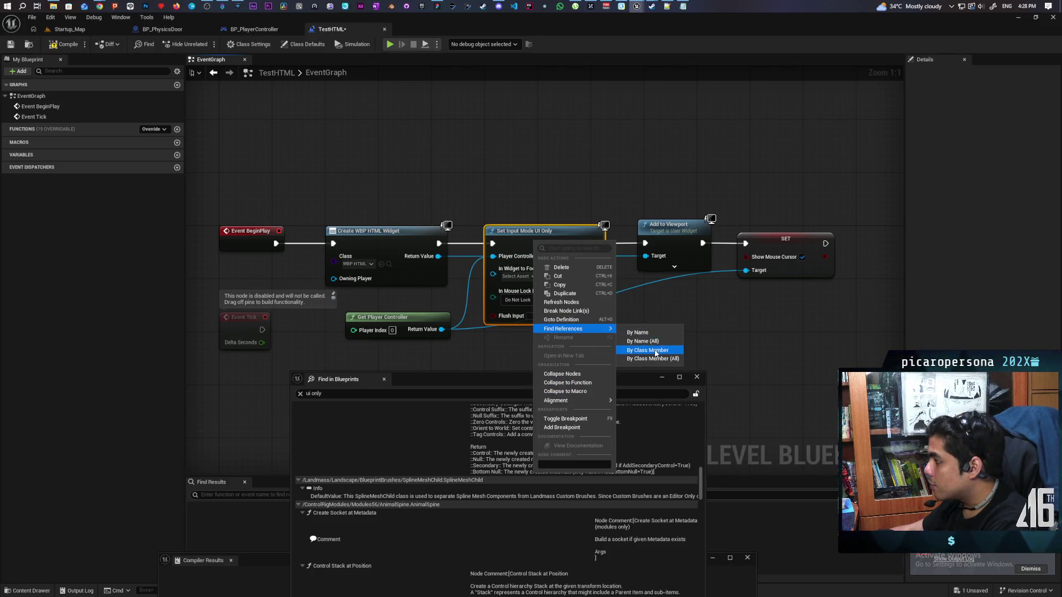
left_click(652, 349)
left_click(697, 376)
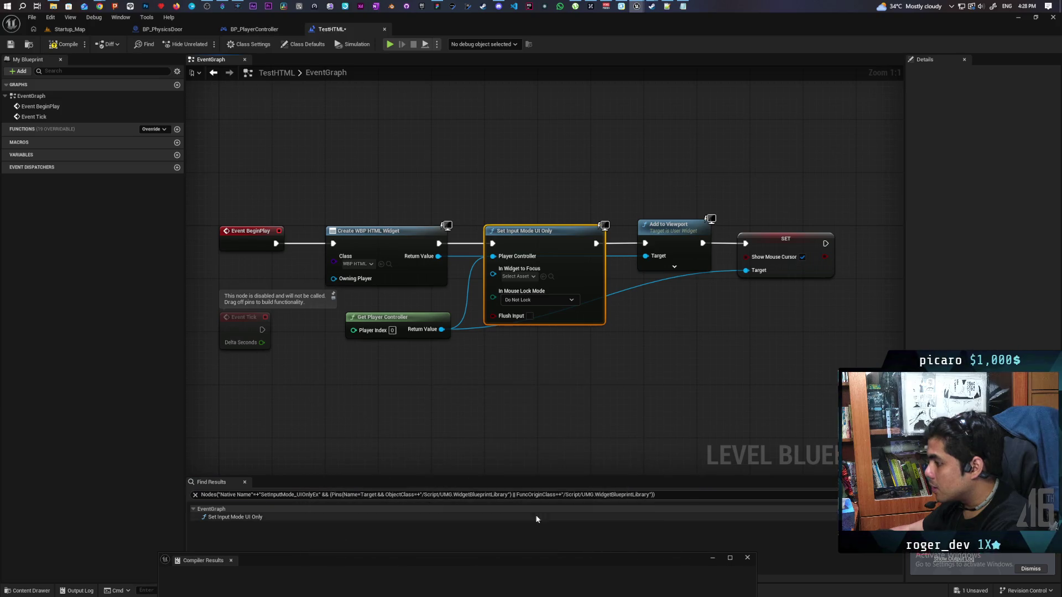
key("ctrl+shift+f")
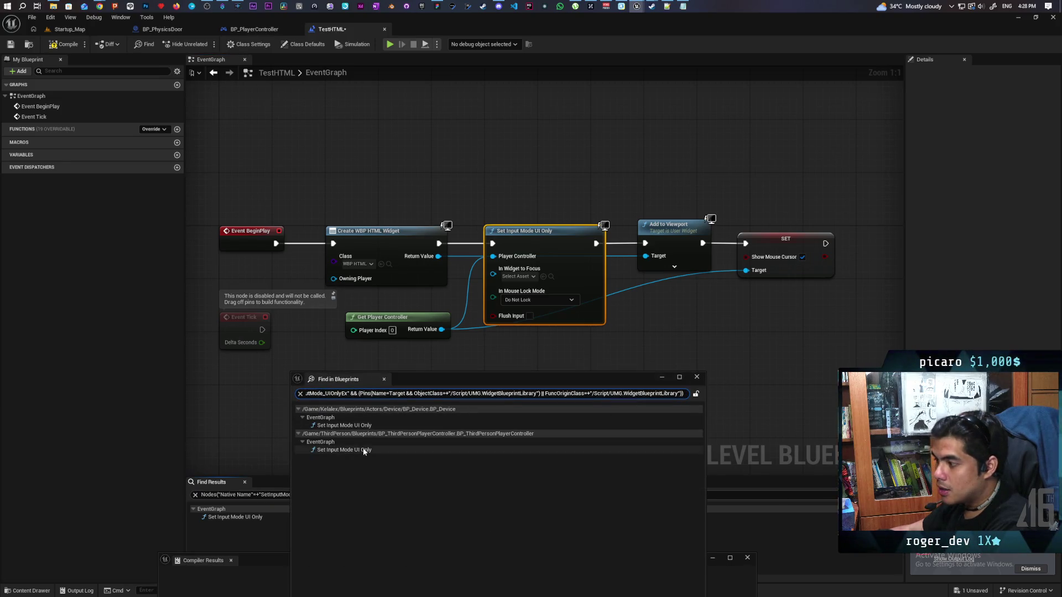
- Unplug In Widget to Focus in BP_Device, then open the BP_ThirdPersonPlayerController result
double_click(346, 426)
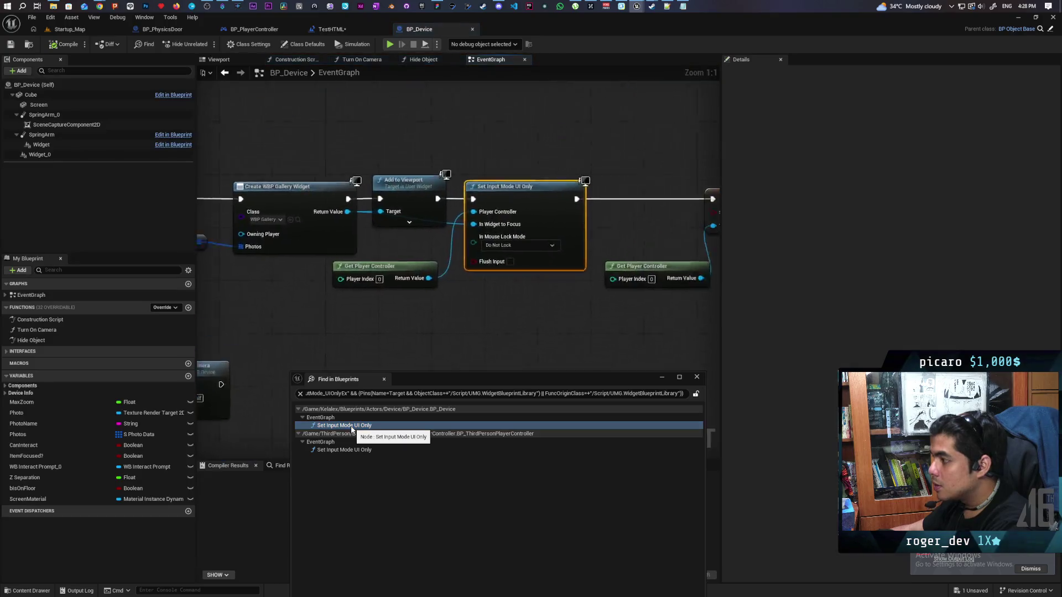
left_click_drag(246, 405, 394, 369)
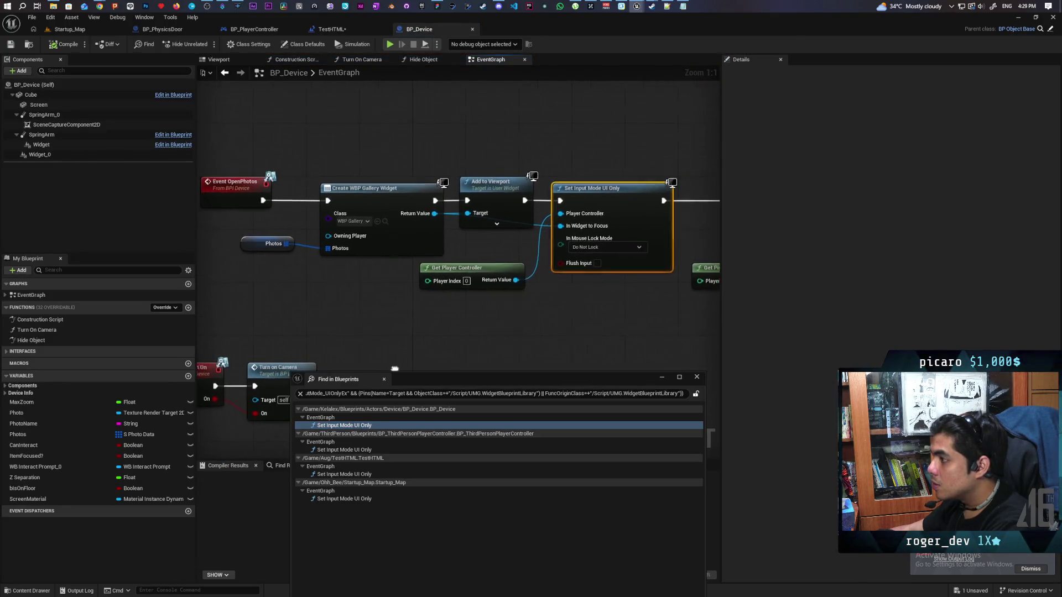
left_click(530, 231, "alt")
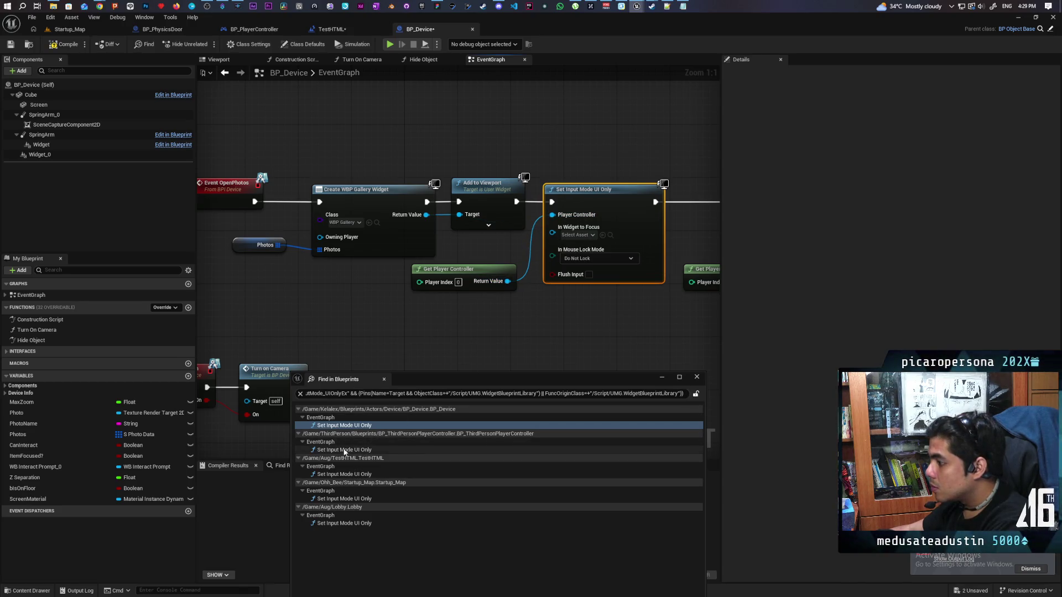
double_click(343, 450)
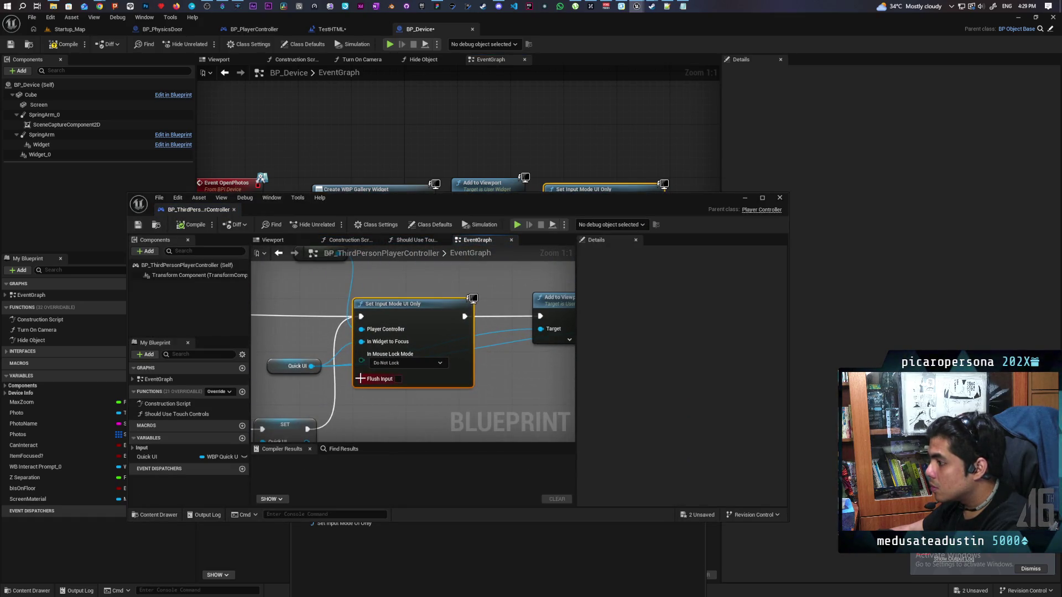
- Disconnect Quick UI from In Widget to Focus in BP_ThirdPersonPlayerController and compile it
left_click_drag(345, 343, 395, 346)
left_click(411, 345, "alt")
left_click(192, 225)
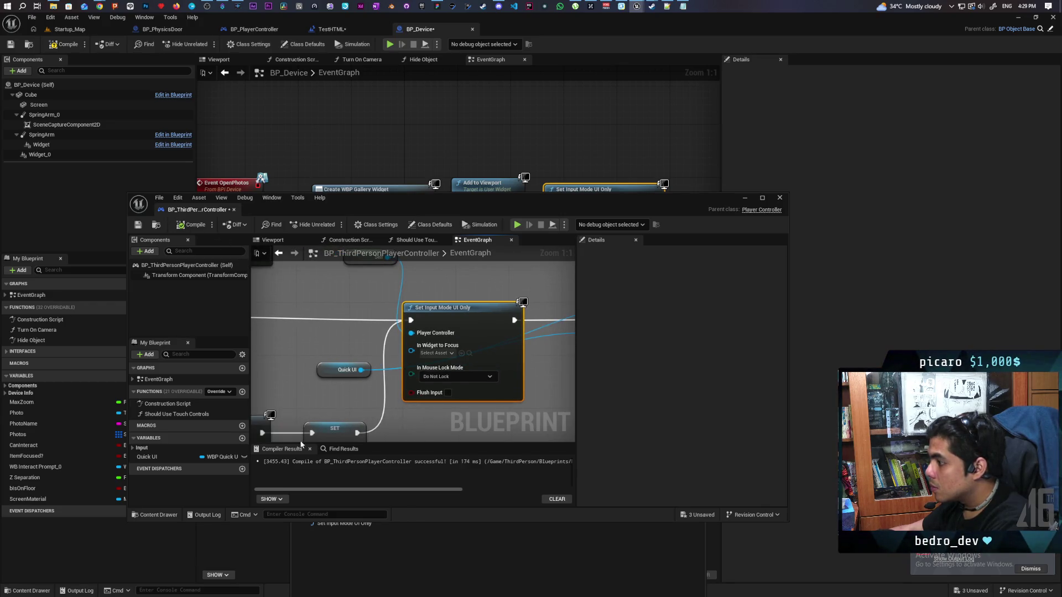
left_click(386, 559)
left_click(345, 450)
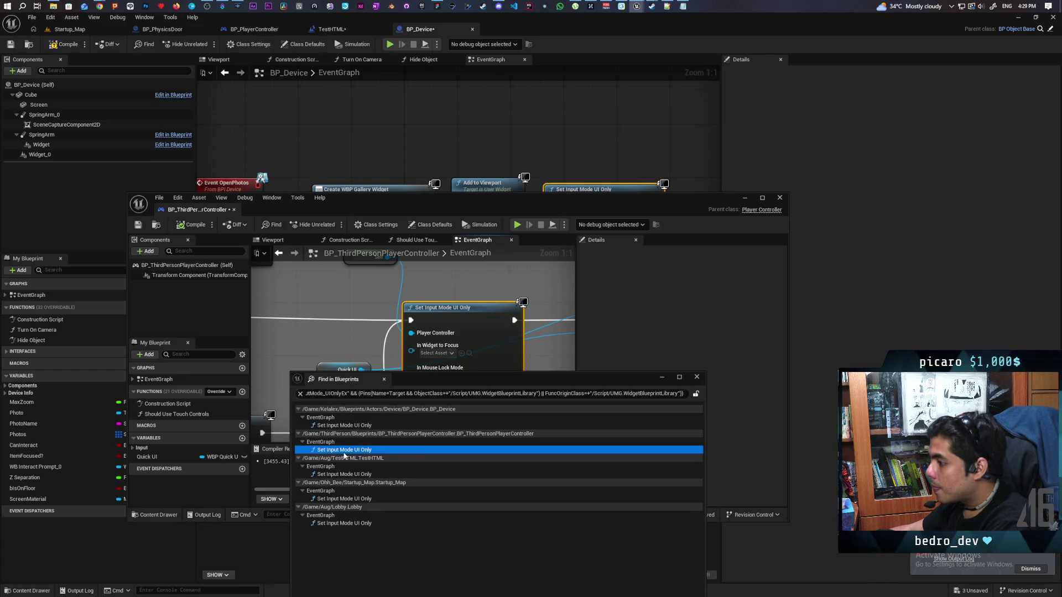
double_click(345, 449)
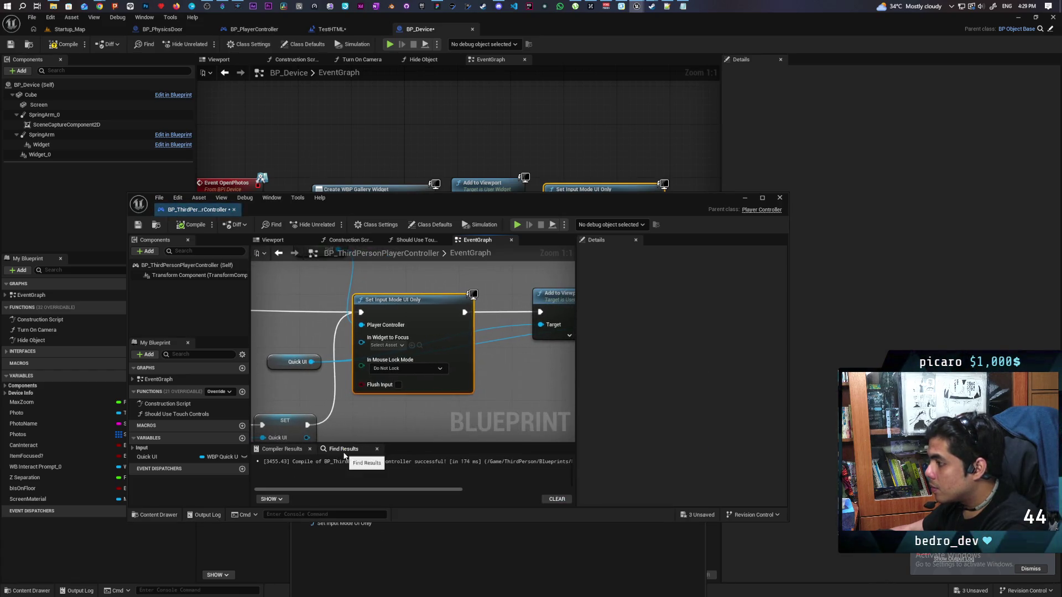
- Open the TestHTML and Startup_Map event graphs from the Find in Blueprints results
left_click(305, 573)
left_click(334, 475)
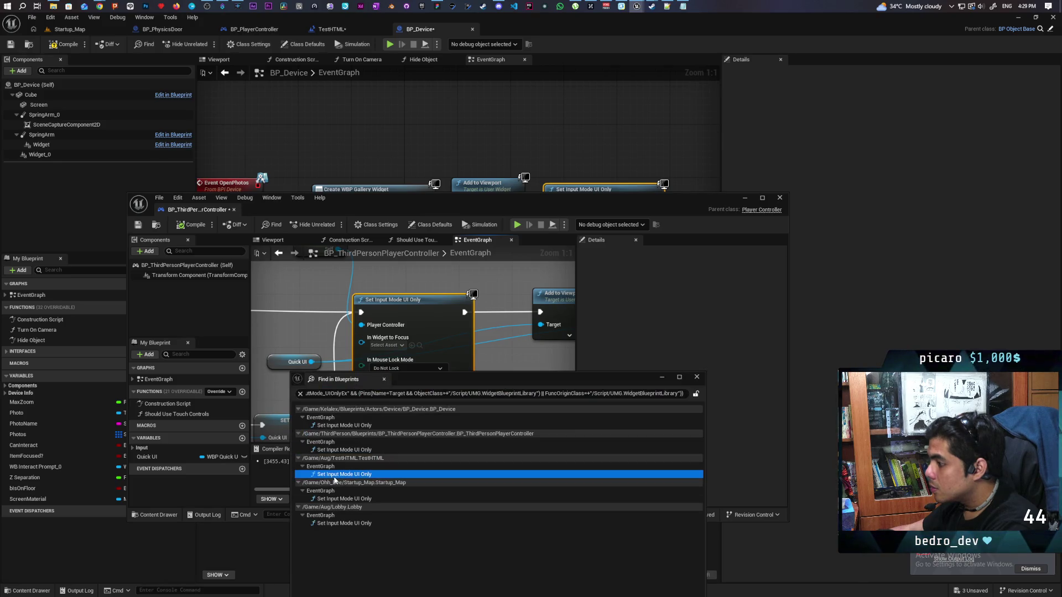
double_click(335, 475)
mouse_move(452, 204)
left_mouse_down()
mouse_move(656, 182)
mouse_move(842, 129)
mouse_move(866, 143)
mouse_move(738, 133)
left_mouse_up()
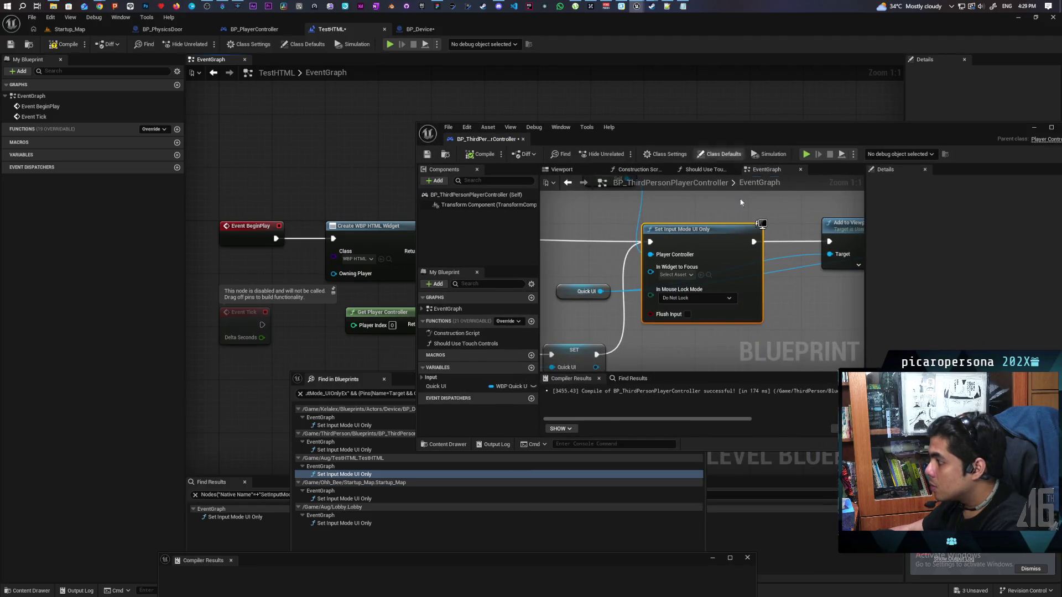
double_click(348, 498)
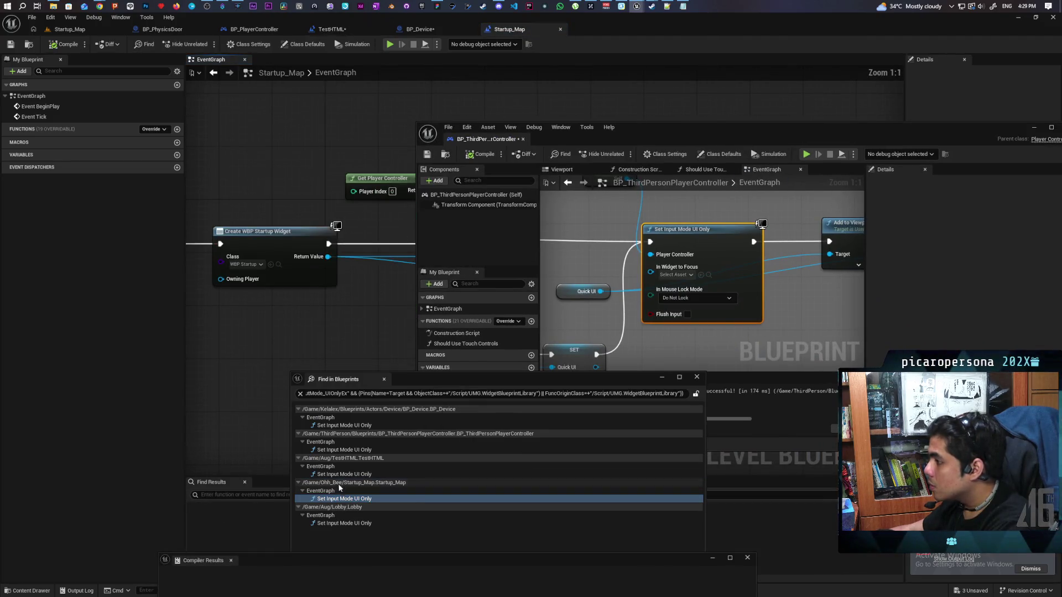
- In Startup_Map's level blueprint, disconnect the In Widget to Focus link and compile
mouse_move(669, 138)
left_mouse_down()
mouse_move(714, 377)
mouse_move(708, 365)
left_mouse_up()
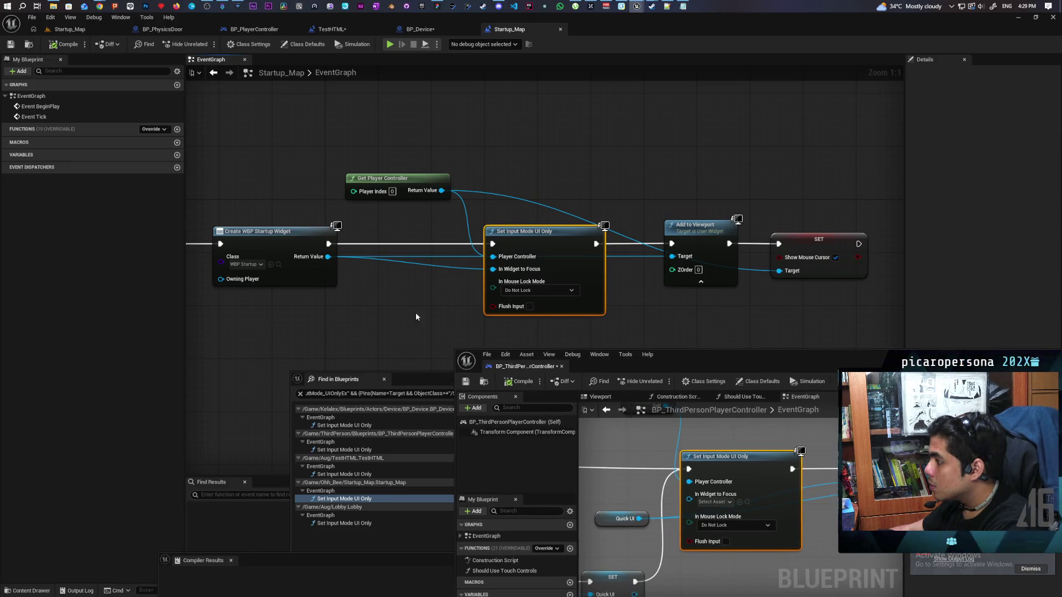
left_click(493, 269, "alt")
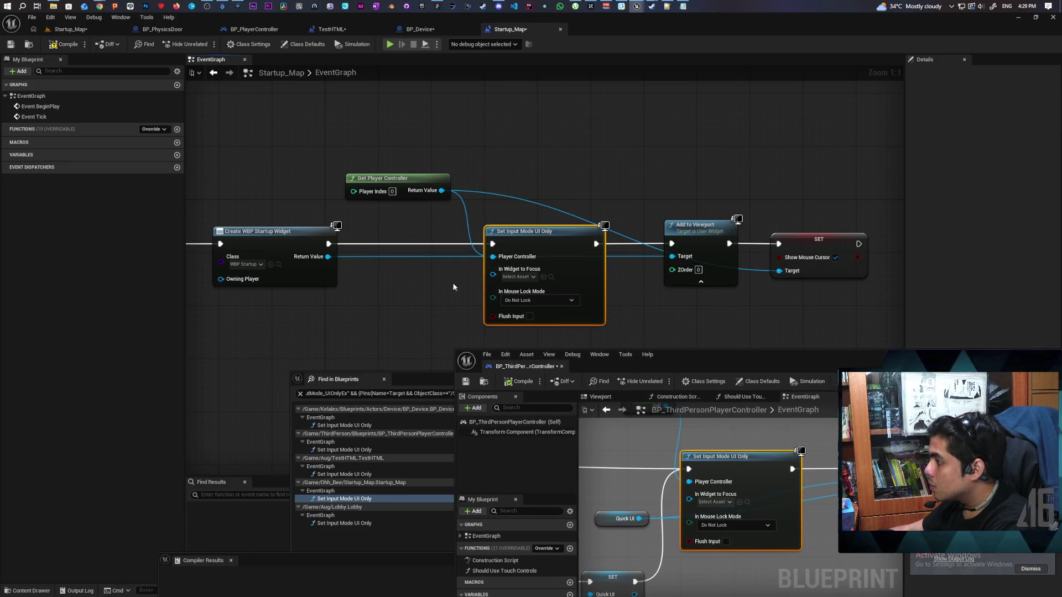
left_click(65, 47)
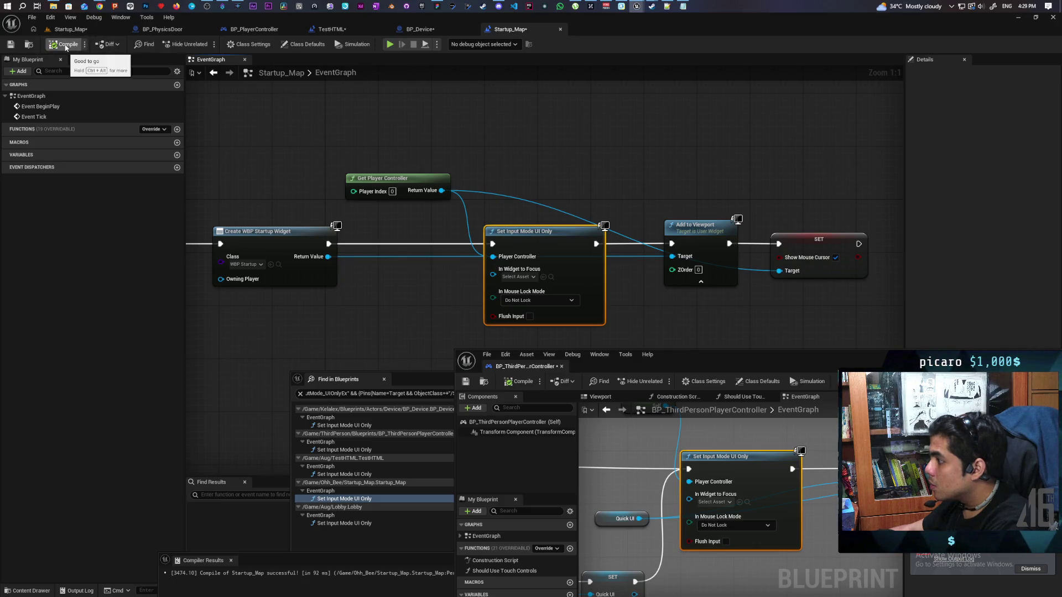
- Open the Lobby level blueprint from the search results, compile it, and save the map
left_click(335, 524)
double_click(336, 524)
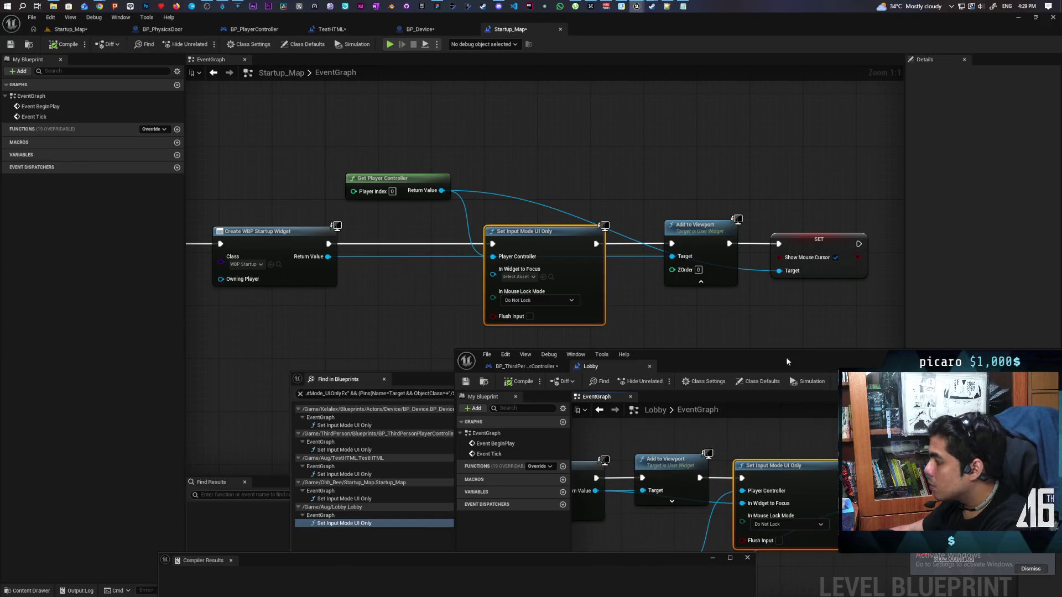
left_click_drag(769, 363, 537, 216)
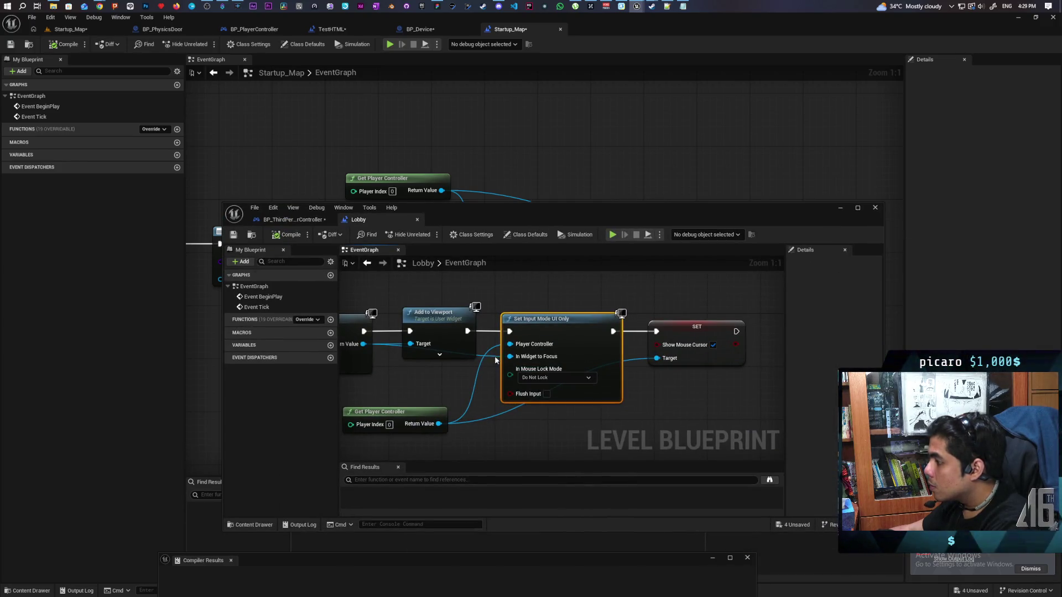
left_click_drag(463, 380, 664, 368)
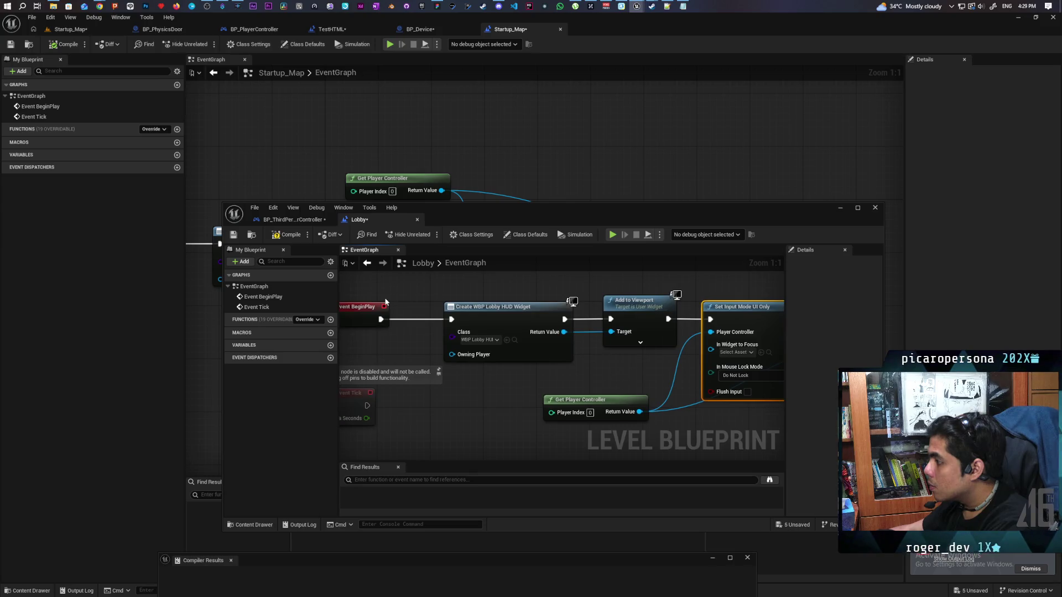
left_click(287, 234)
key("ctrl+s")
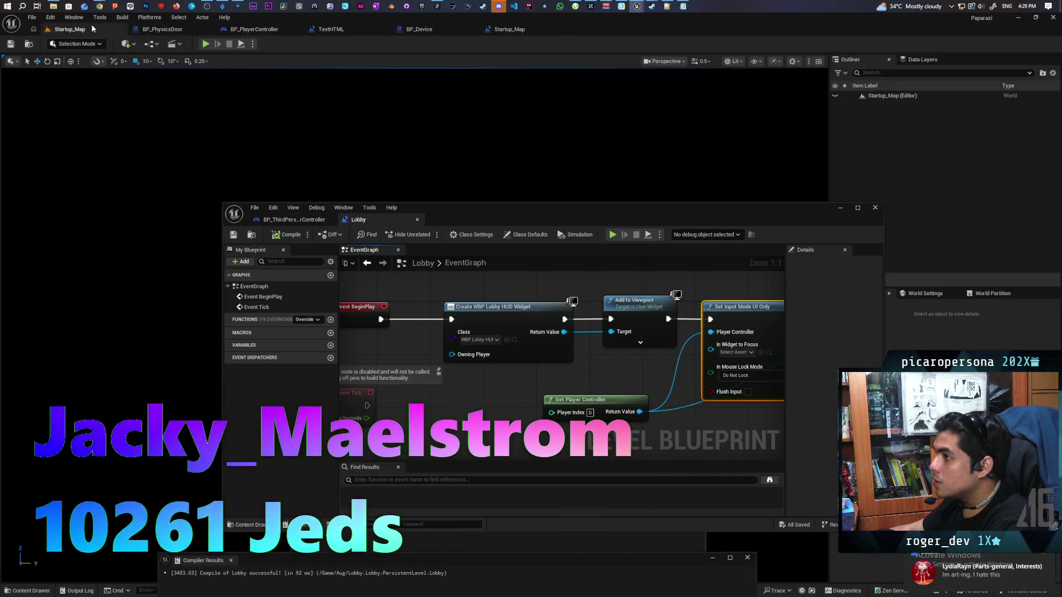
left_click(69, 28)
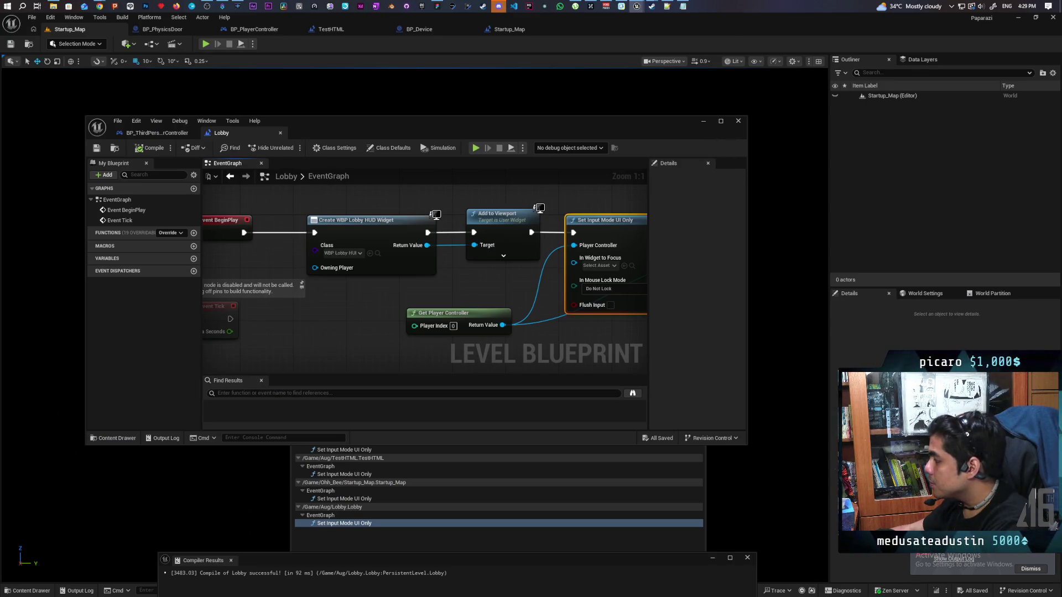
- Run Platforms > Package Project with the Paparazi Dev Test output folder, then switch to Discord
left_click(149, 18)
mouse_move(210, 109)
left_click(275, 120)
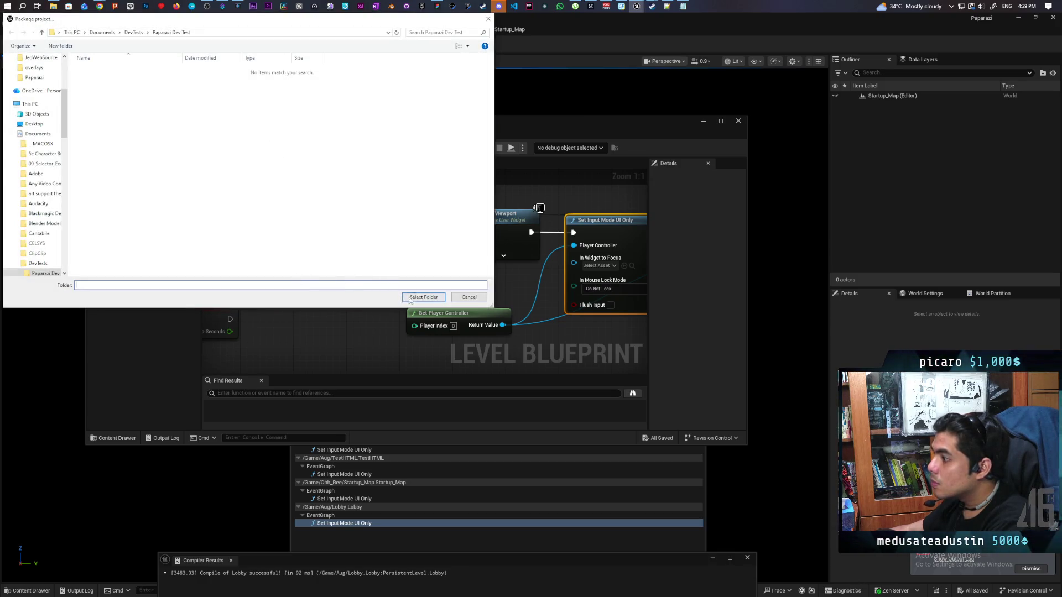
left_click(409, 298)
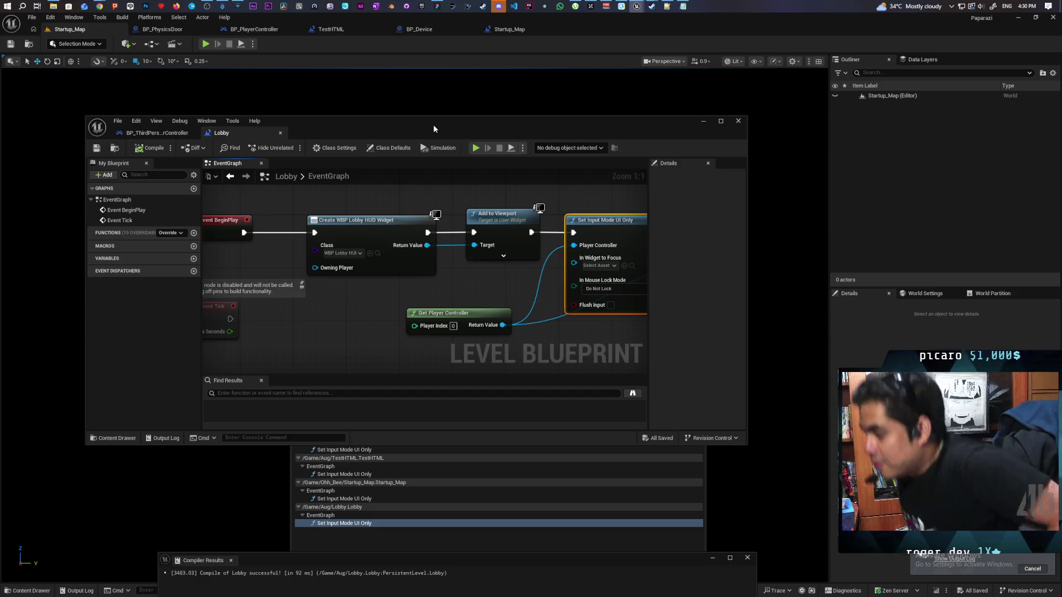
left_click(499, 6)
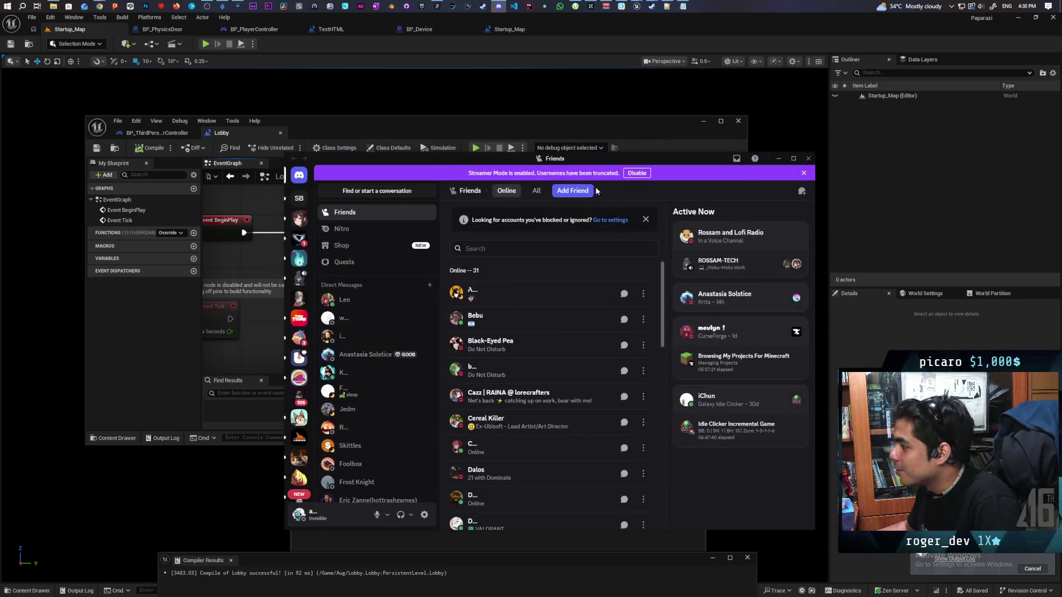
left_click(299, 259)
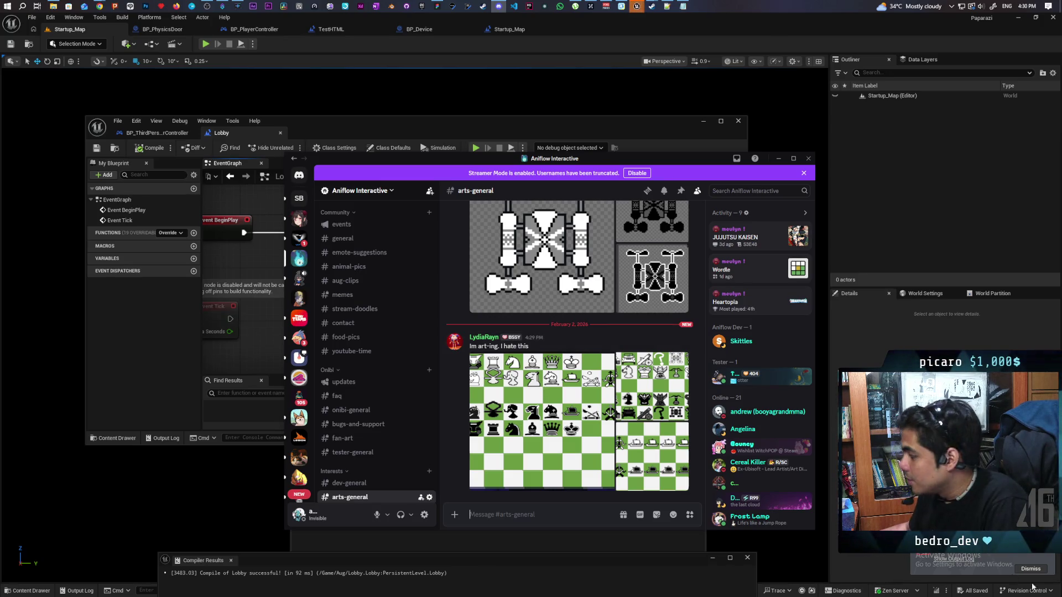
key("super+Down")
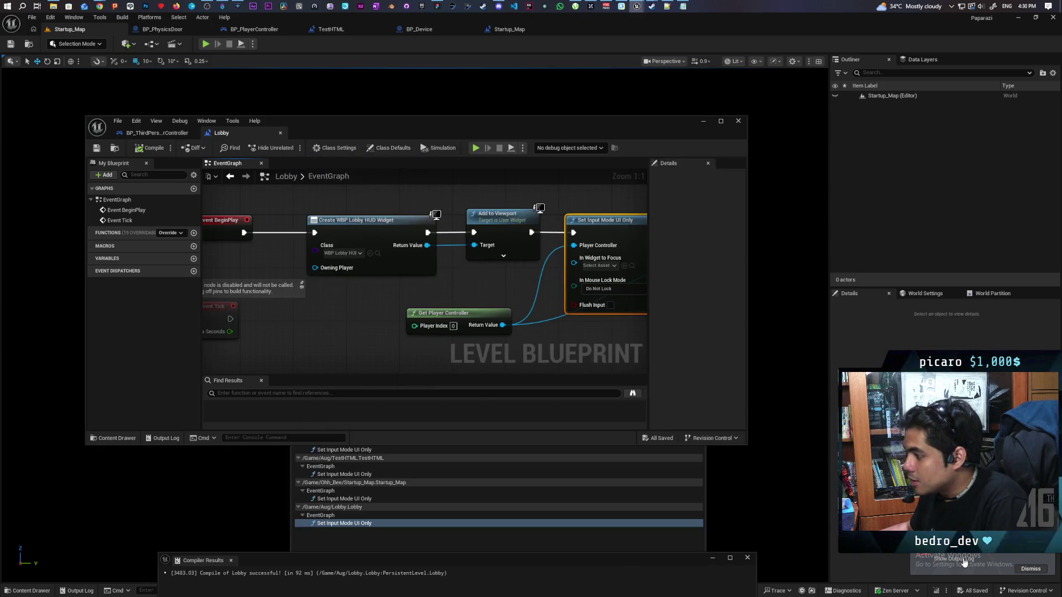
left_click(949, 561)
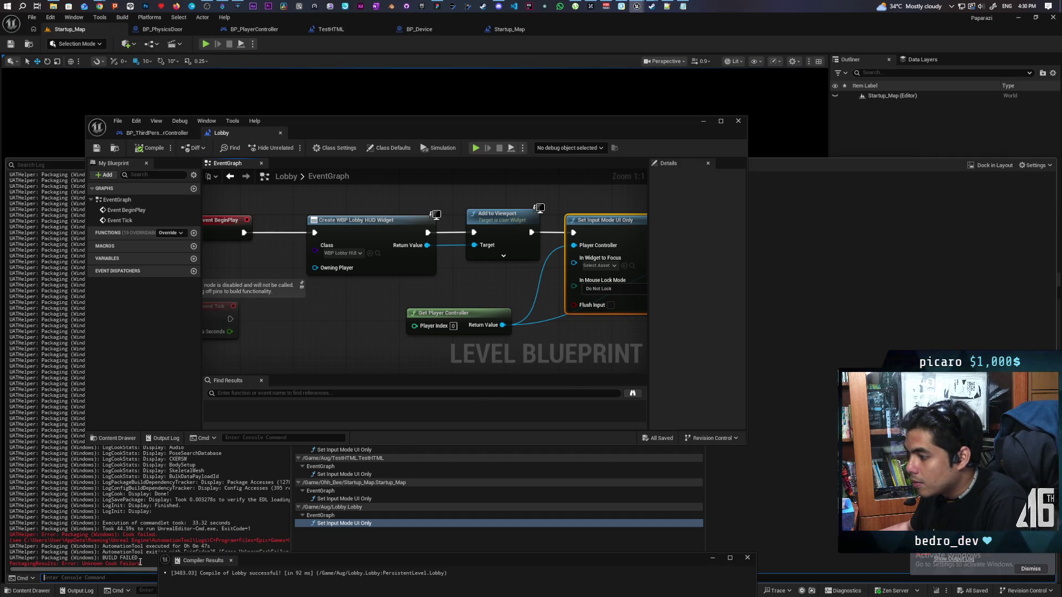
- Minimize the Lobby Blueprint editor and the Find in Blueprints results
left_click(140, 562)
left_click(704, 121)
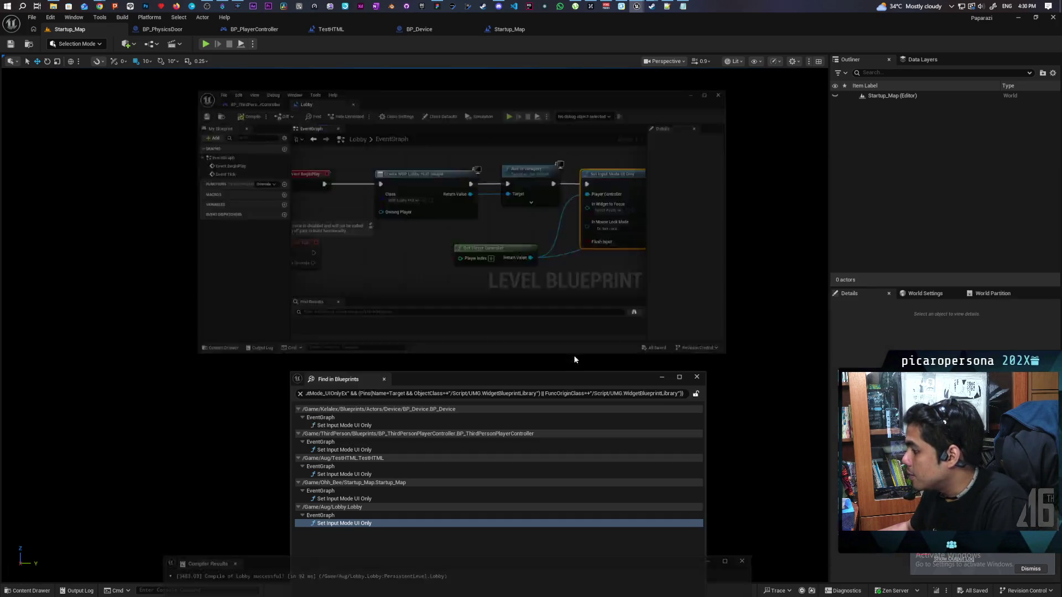
left_click(661, 380)
- In the Output Log, scroll up and select the red State Tree compile error lines
left_click(78, 591)
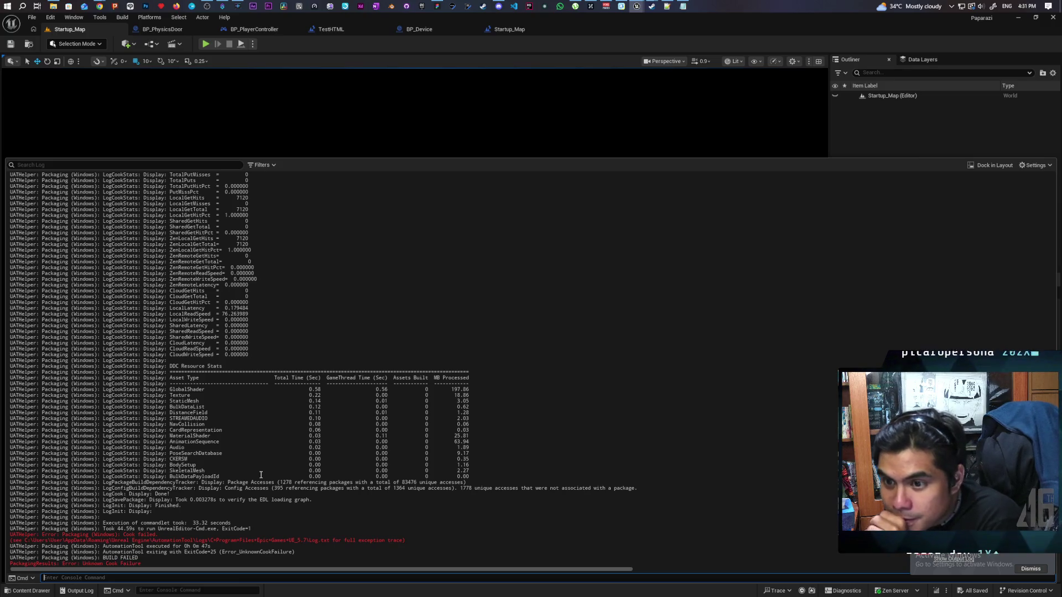
scroll(261, 463, "up", 15)
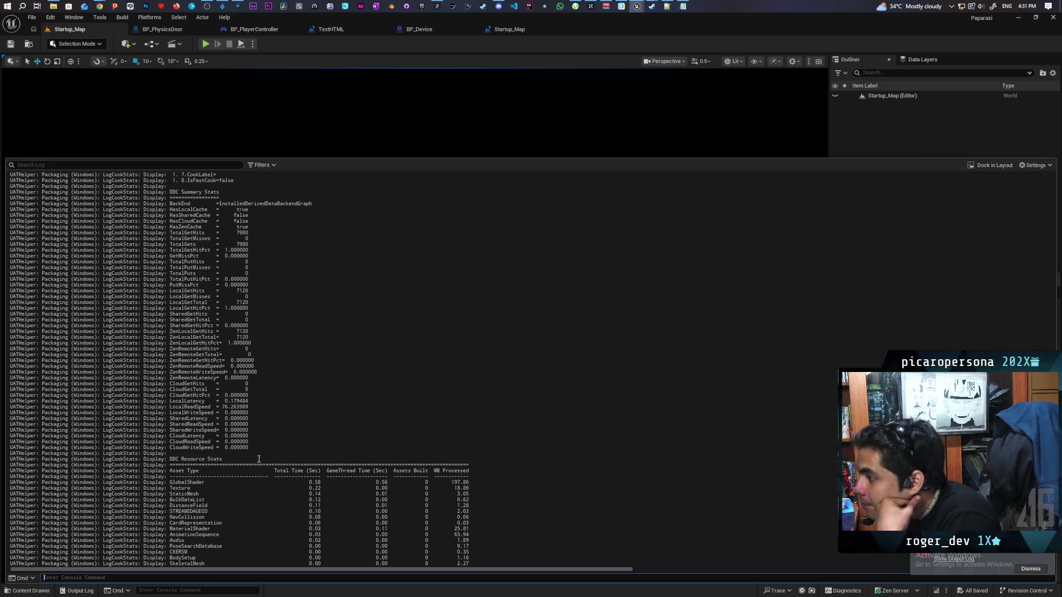
scroll(251, 451, "up", 15)
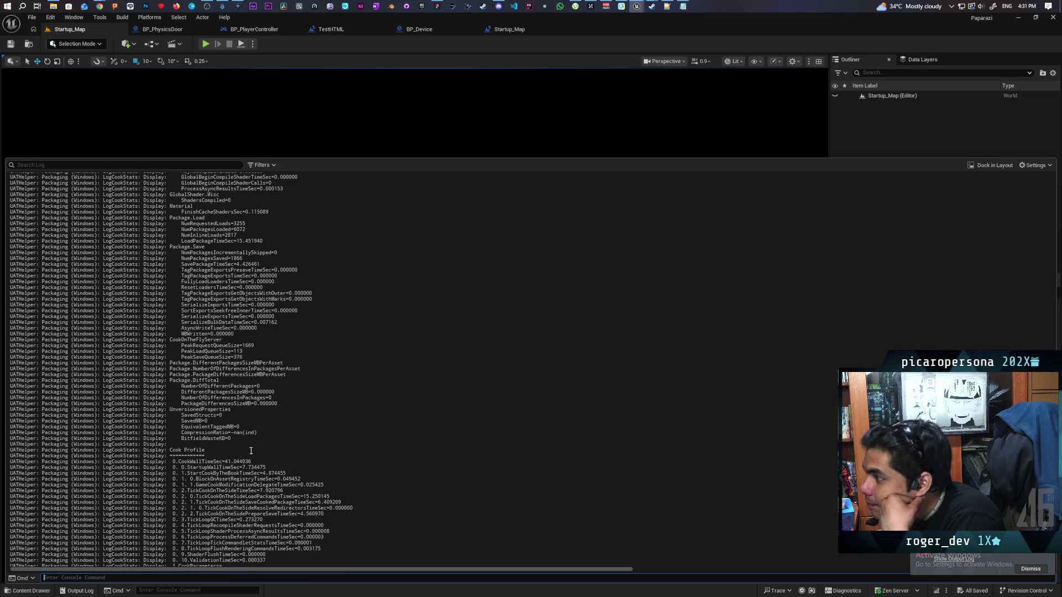
scroll(251, 449, "up", 20)
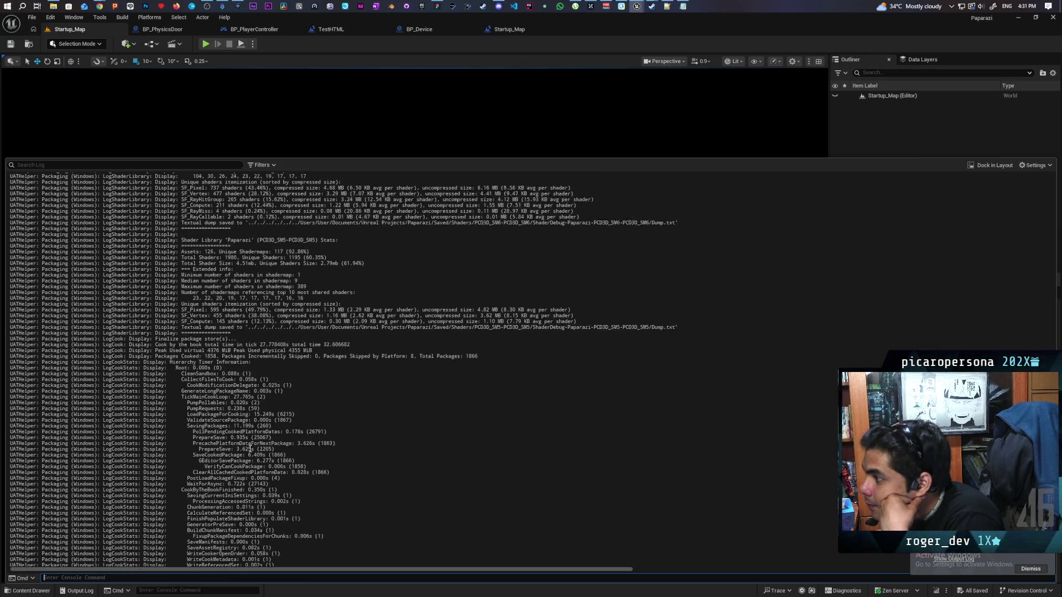
scroll(250, 449, "up", 6)
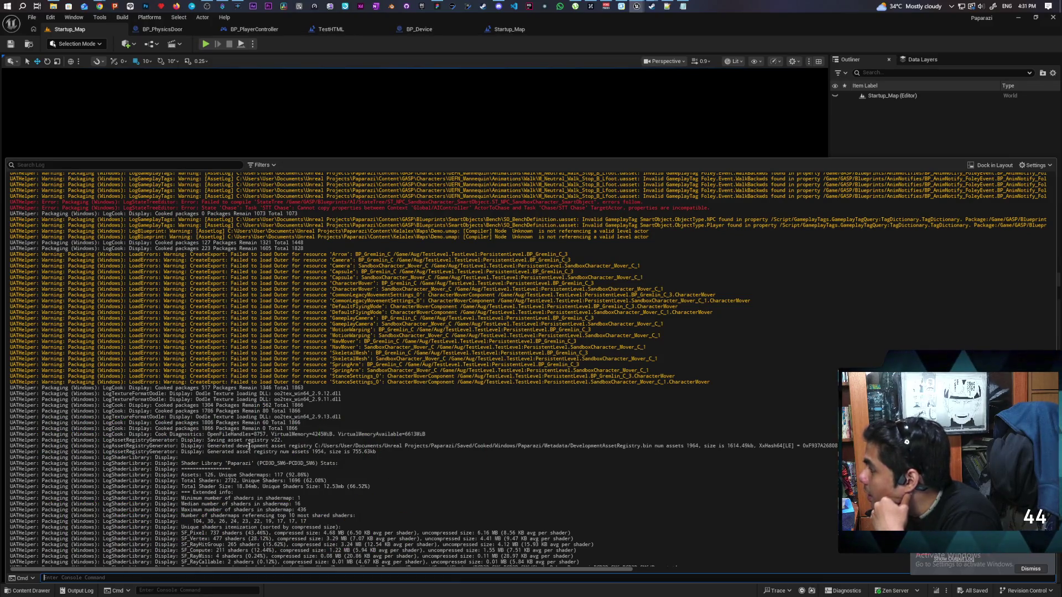
scroll(580, 241, "up", 2)
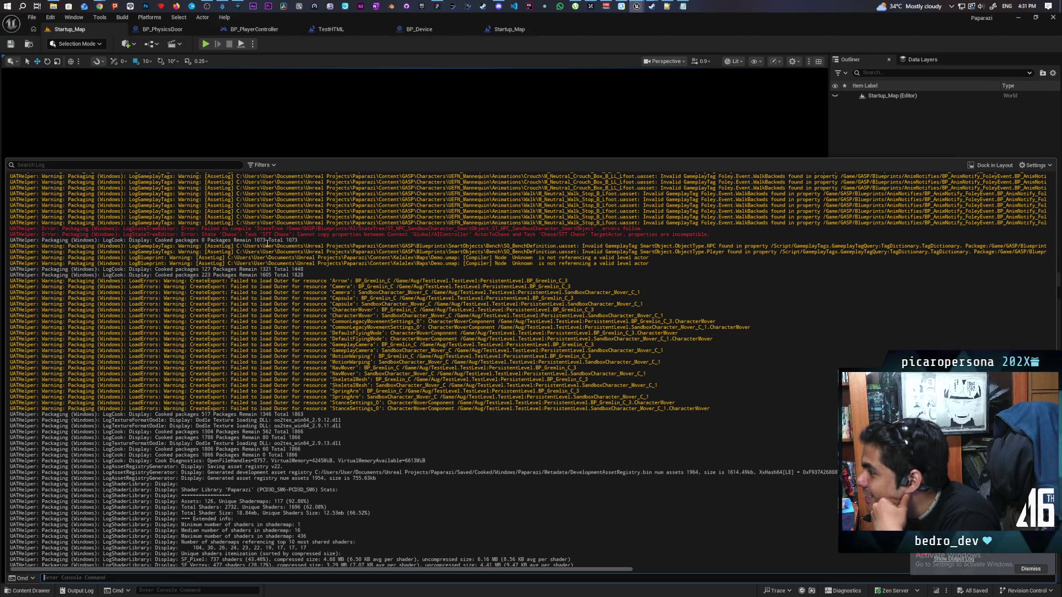
left_click_drag(468, 238, 456, 230)
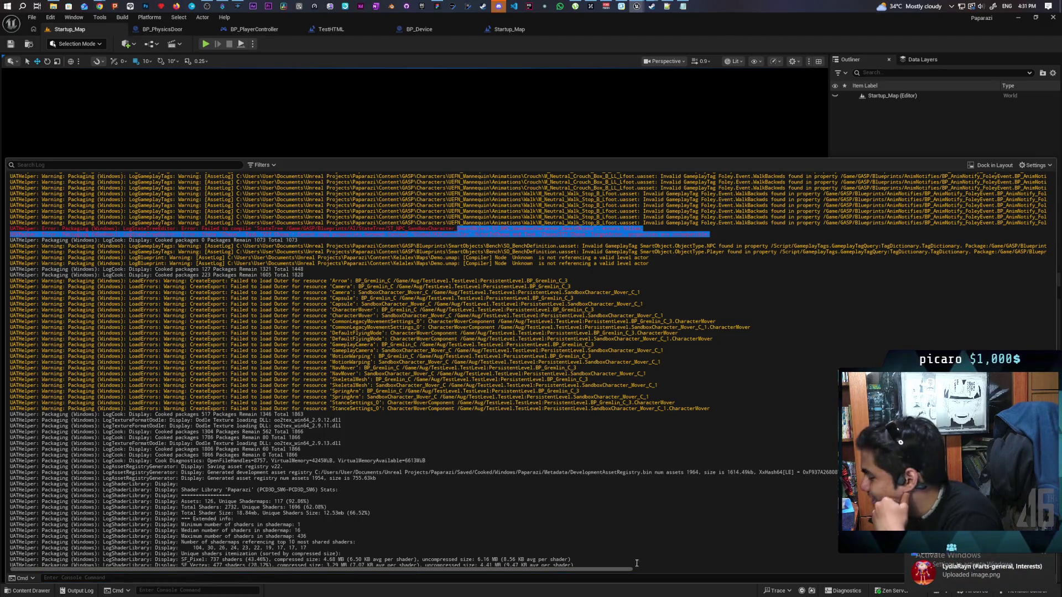
left_click(994, 568)
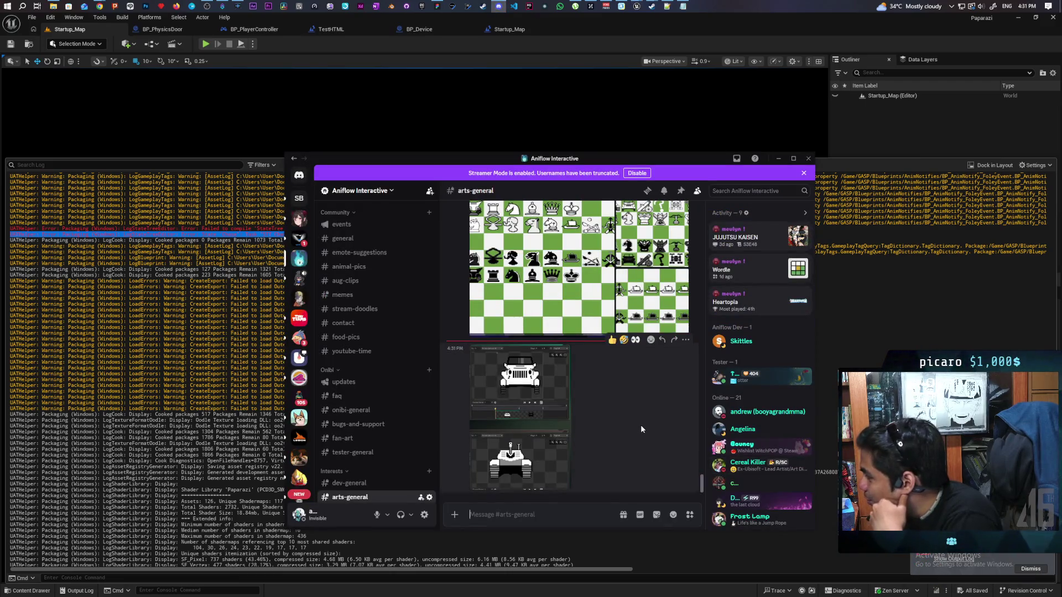
left_click(779, 160)
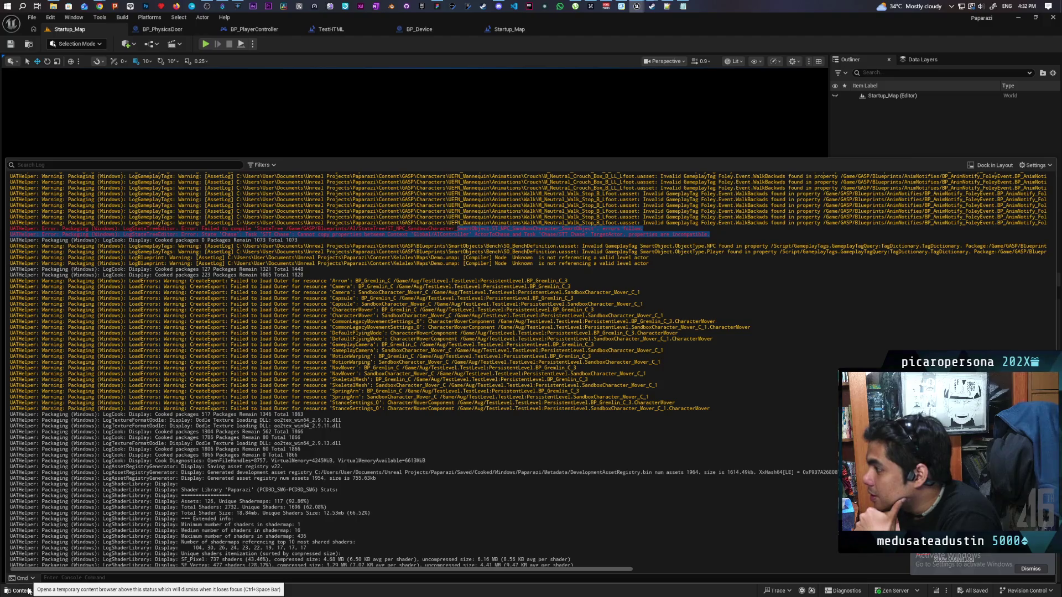
- In the Content Drawer, navigate into Content > GASP > Blueprints > AI
left_click(28, 591)
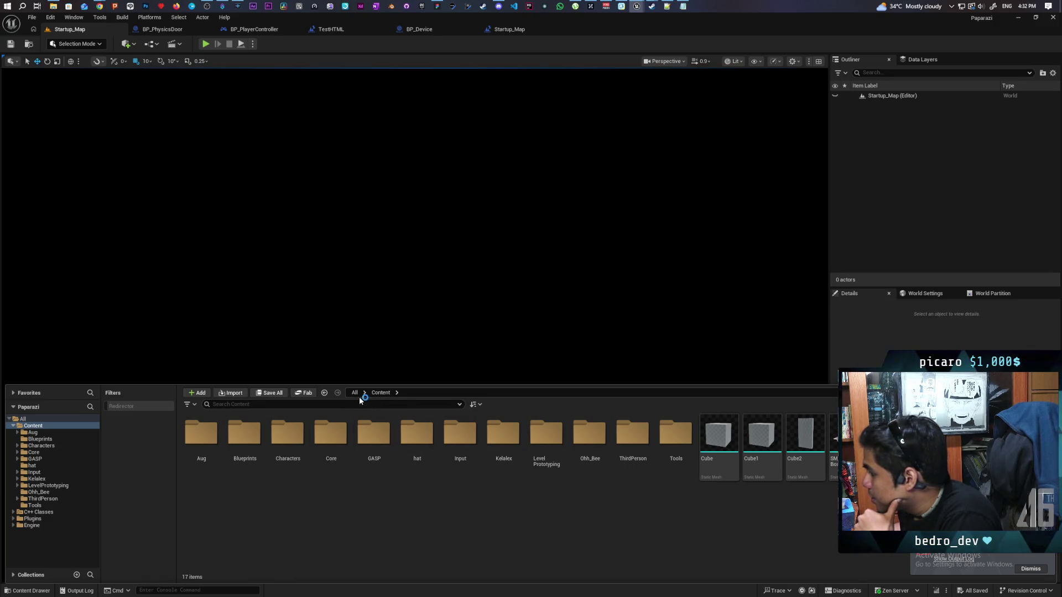
double_click(374, 434)
double_click(244, 434)
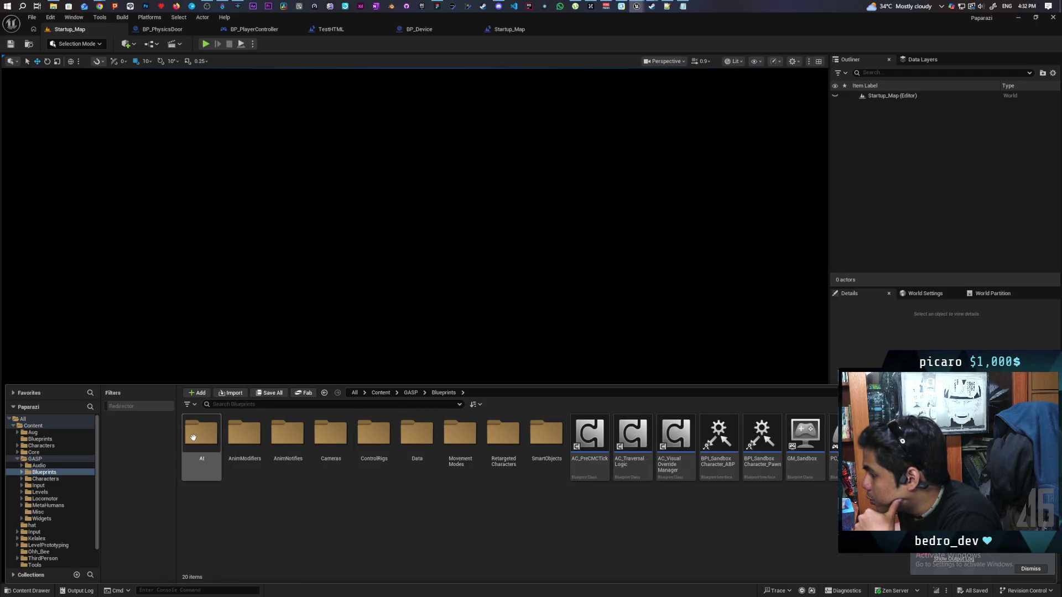
double_click(193, 438)
- Check the asset path in the Output Log, then open ST_NPC_SandboxCharacter_SmartObject from StateTree
left_click(74, 591)
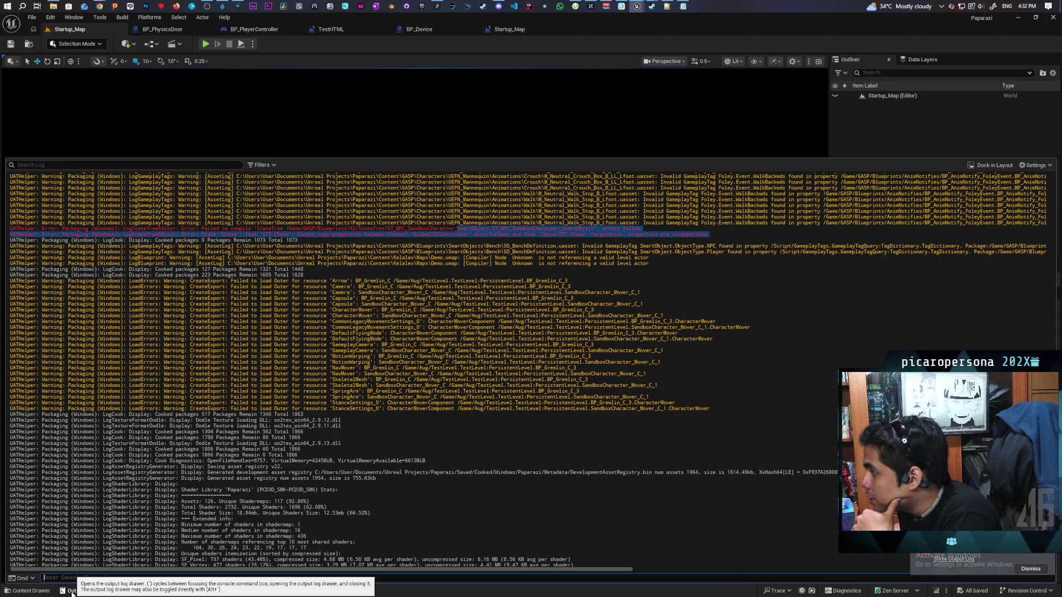
left_click(72, 591)
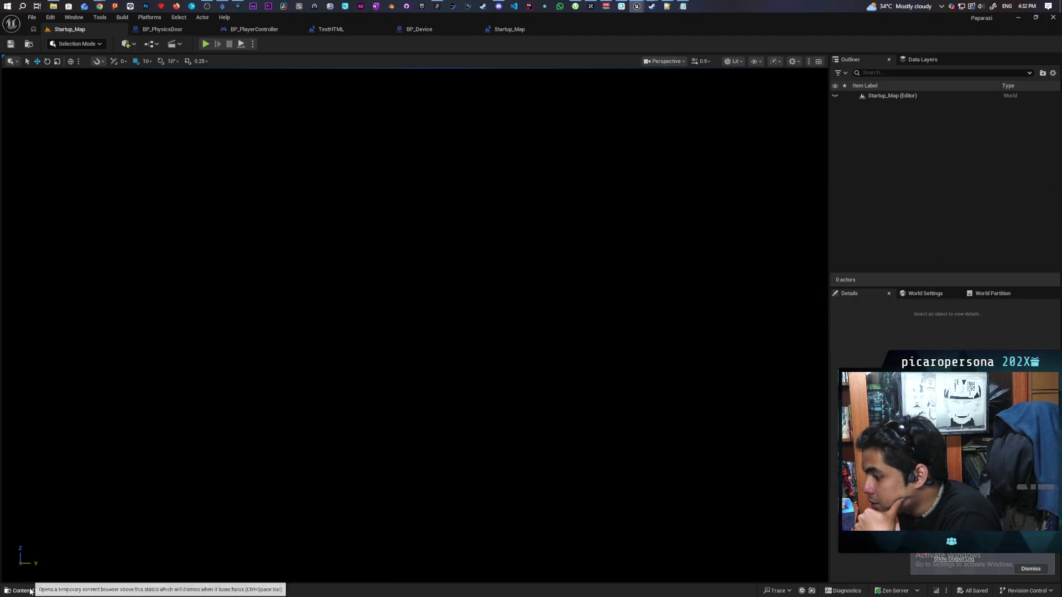
left_click(22, 591)
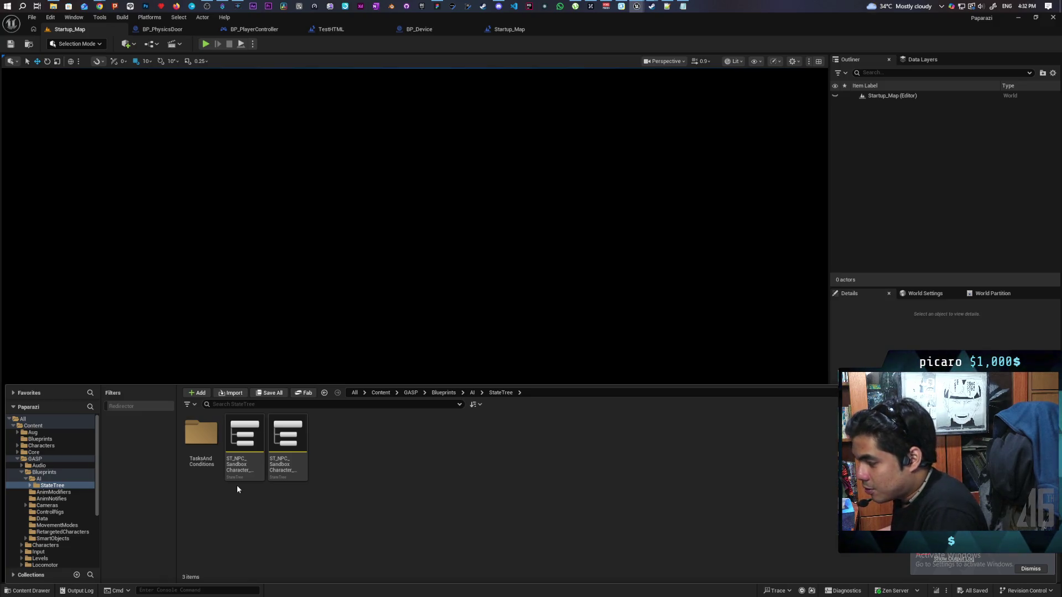
left_click(31, 591)
left_click(32, 591)
left_click(31, 590)
left_click(78, 591)
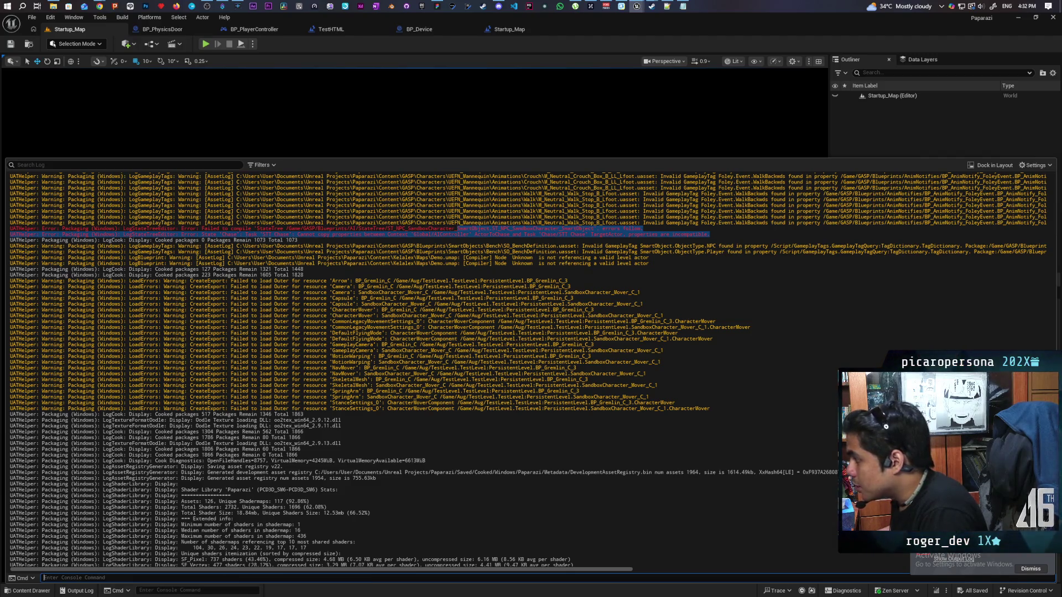
left_click(31, 590)
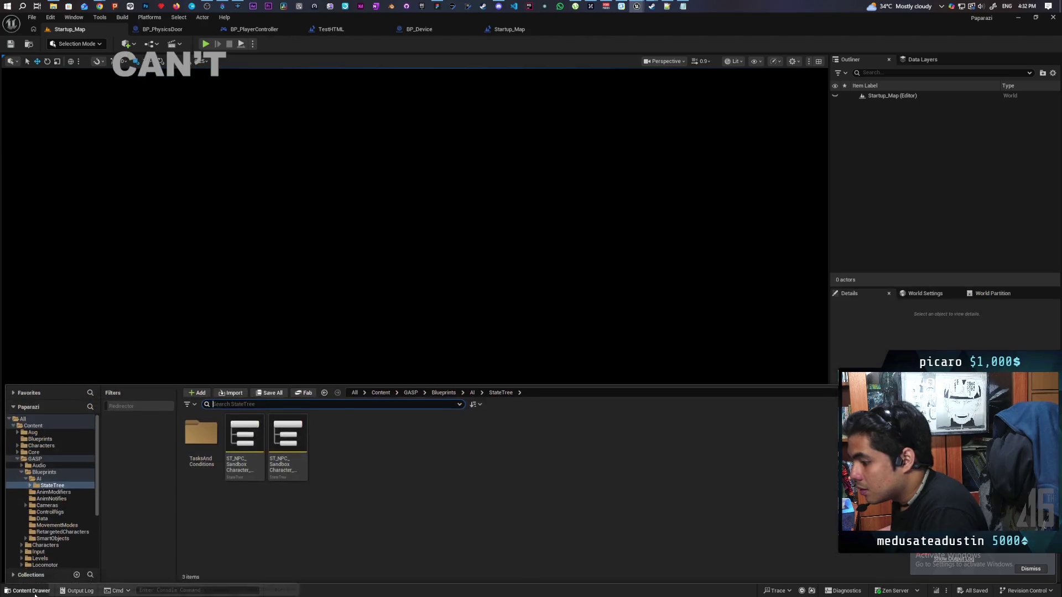
double_click(278, 464)
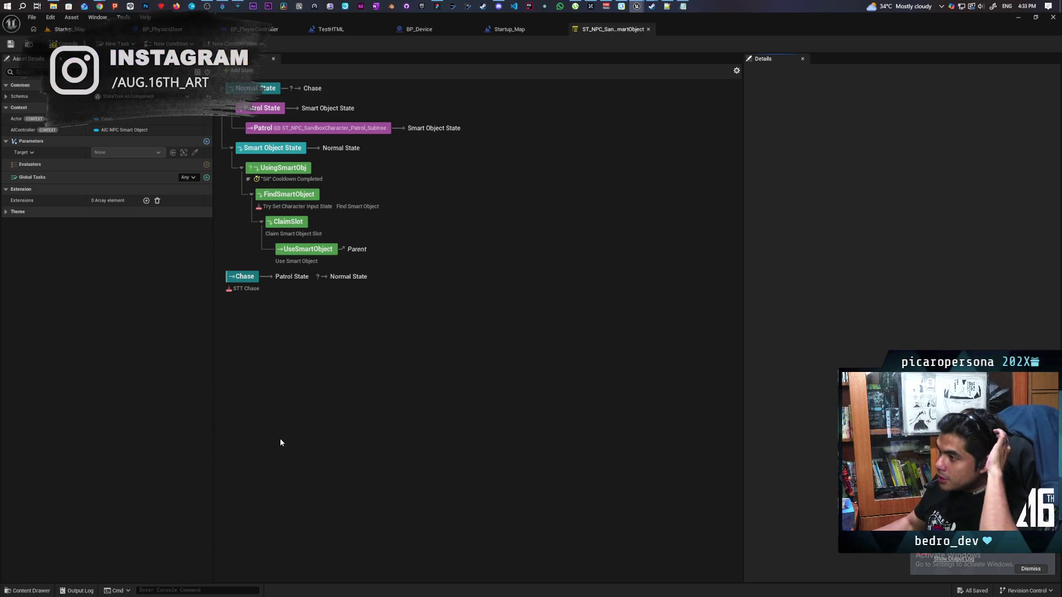
- Inspect the Normal and Patrol states, then jump to the Chase state flagged in Compiler Results
left_click(257, 89)
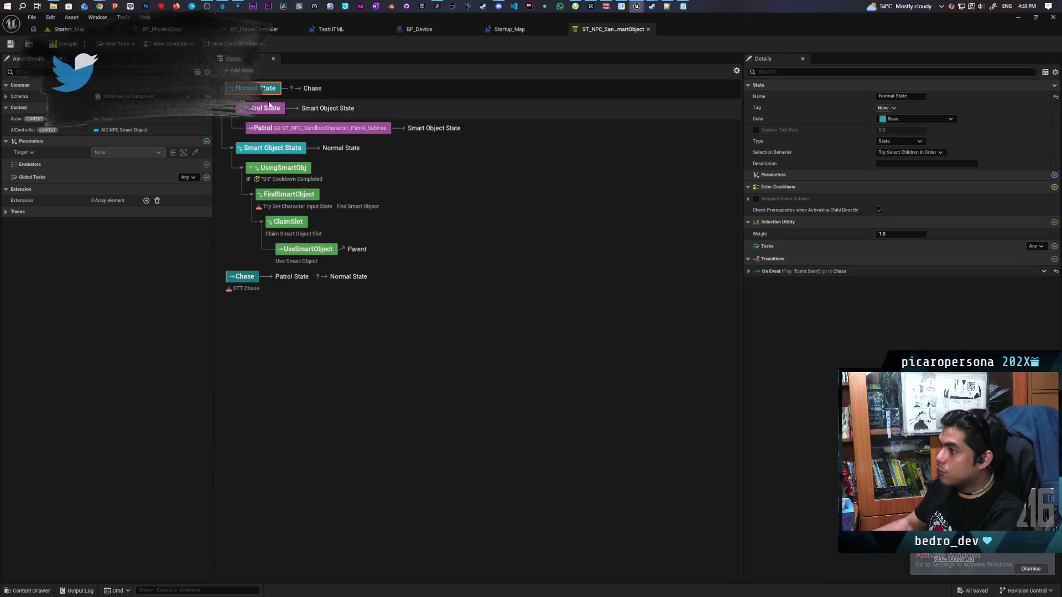
left_click(266, 108)
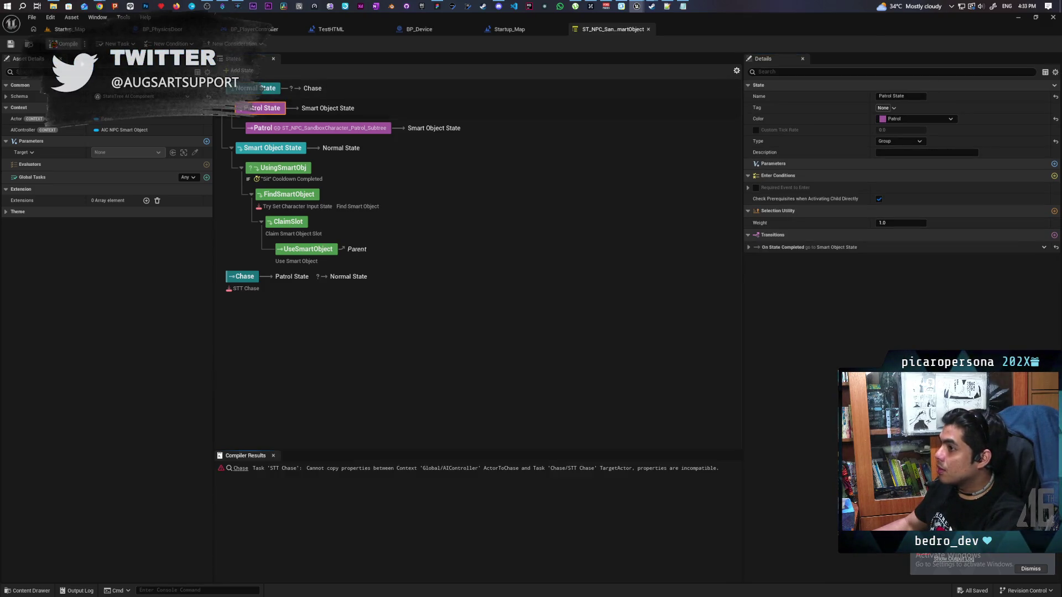
left_click(241, 468)
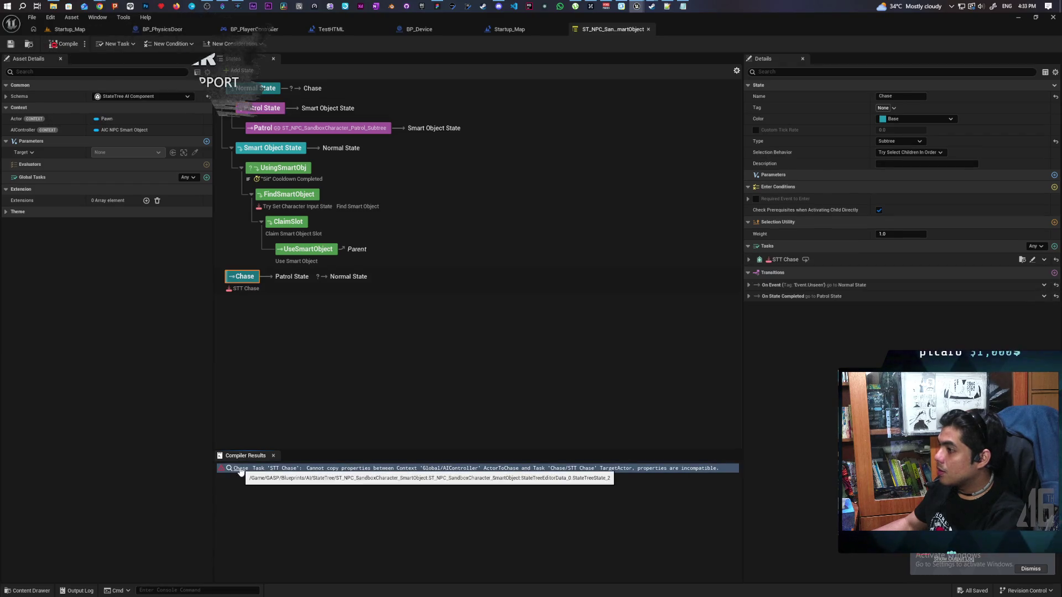
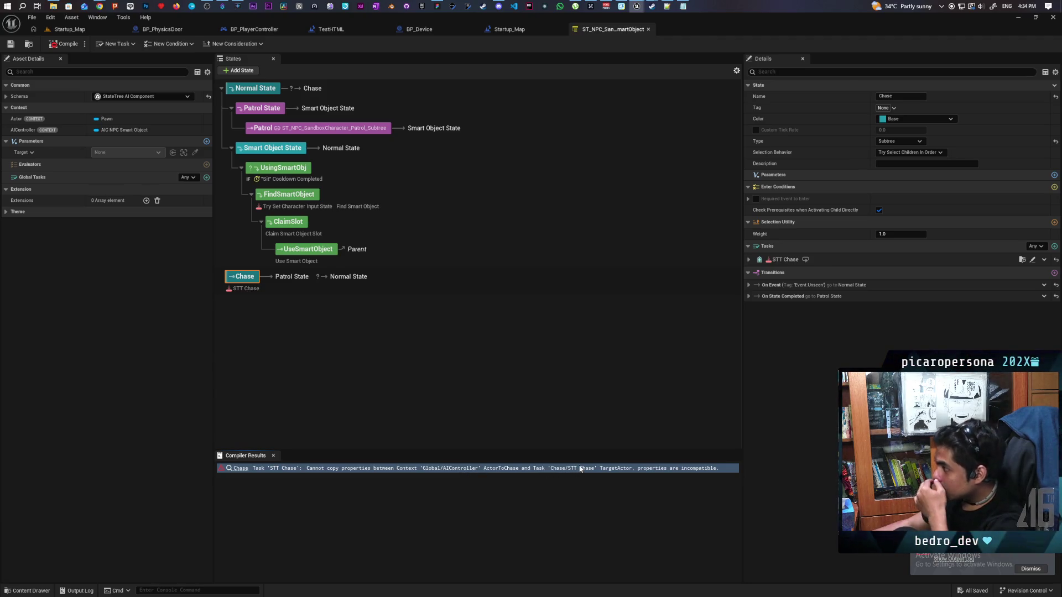
- Bind the STT Chase task's Target Actor to Pawn, recompile, then delete the Chase state
left_click(749, 259)
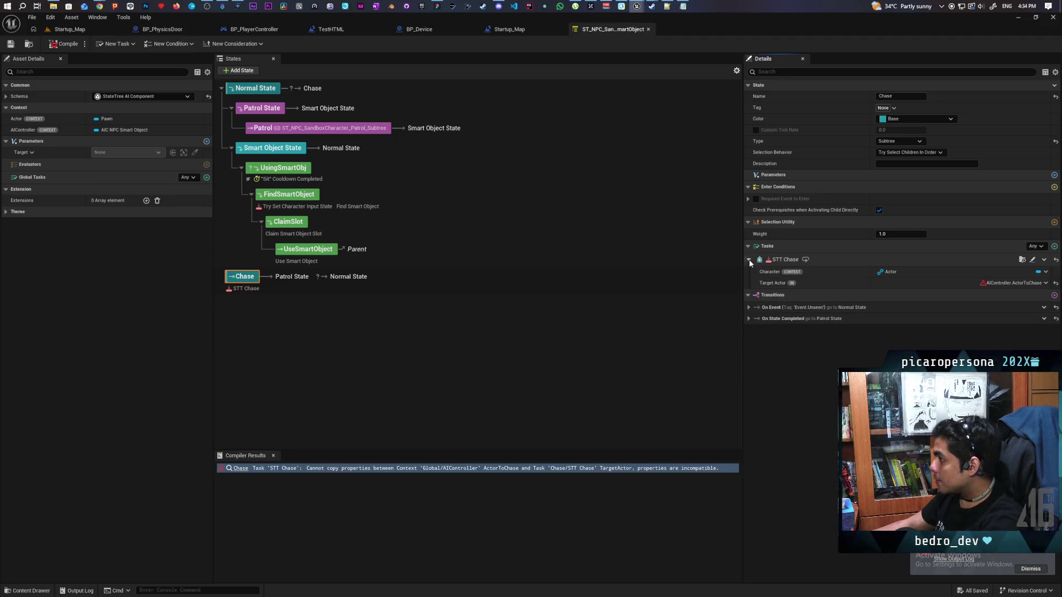
left_click(748, 307)
left_click(748, 408)
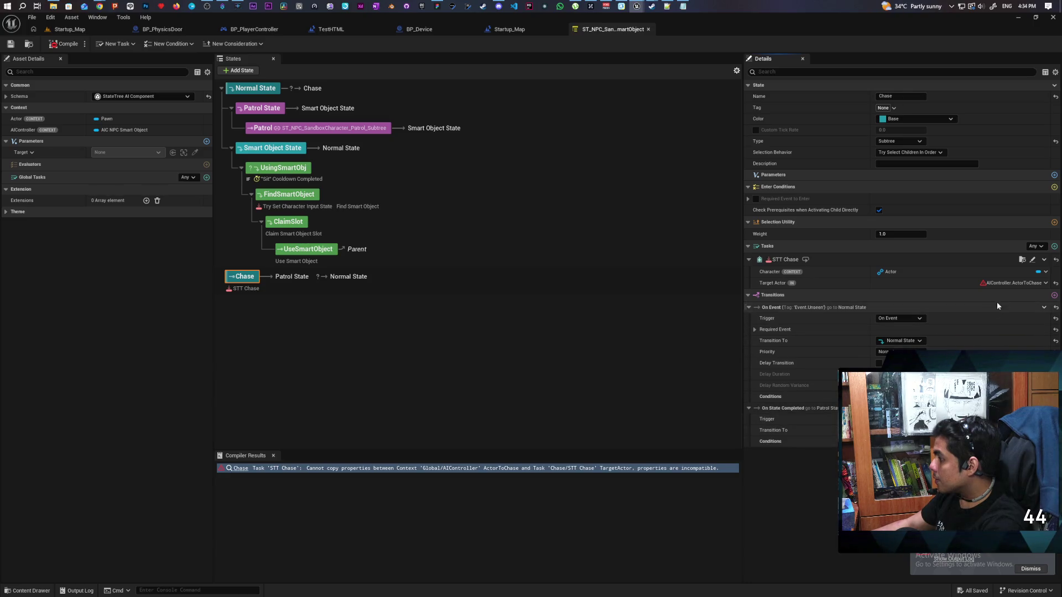
left_click(1054, 283)
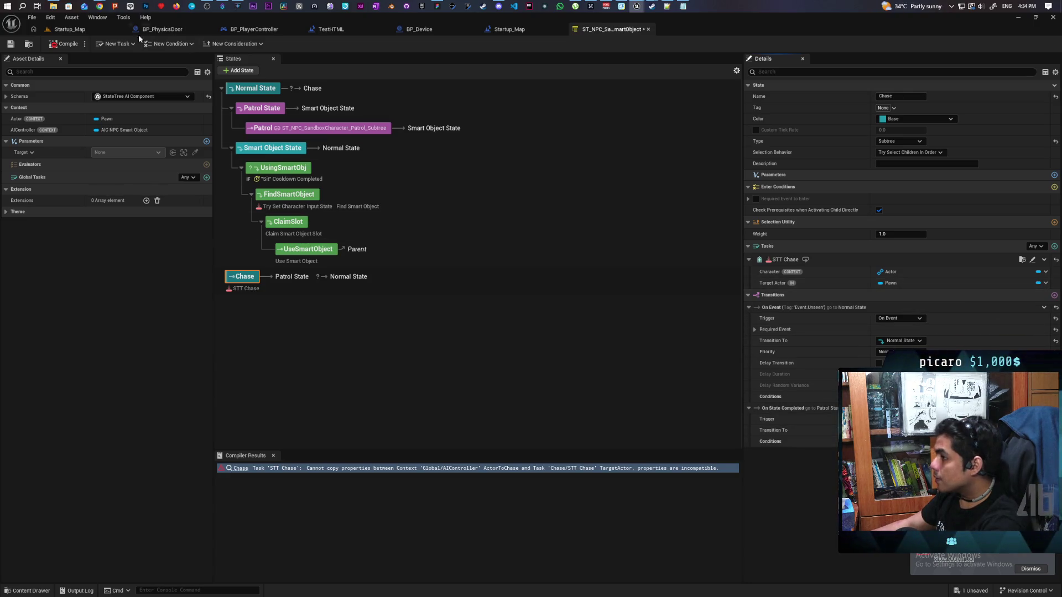
left_click(65, 45)
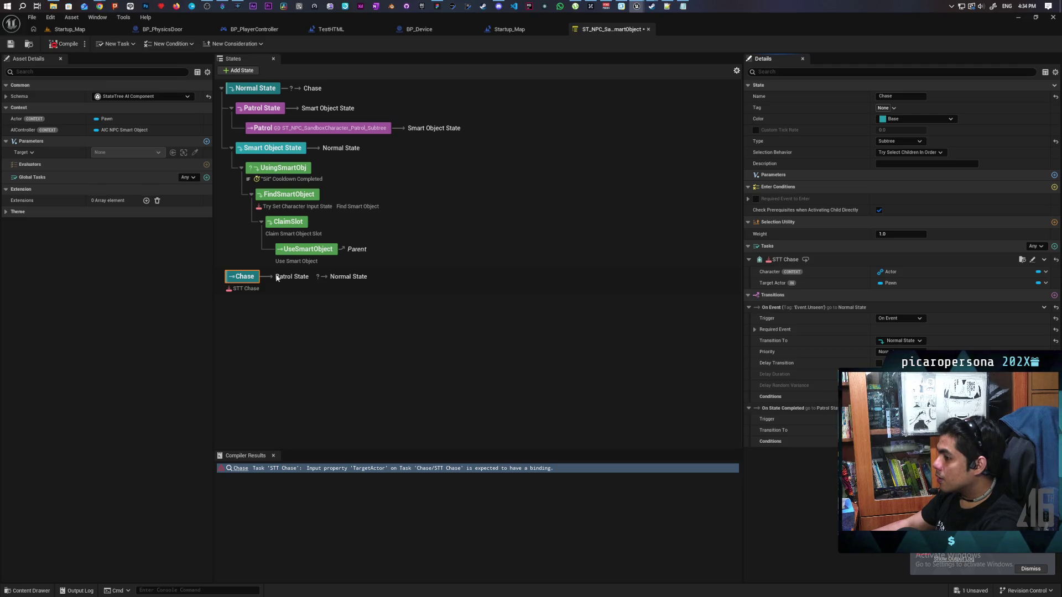
key("Delete")
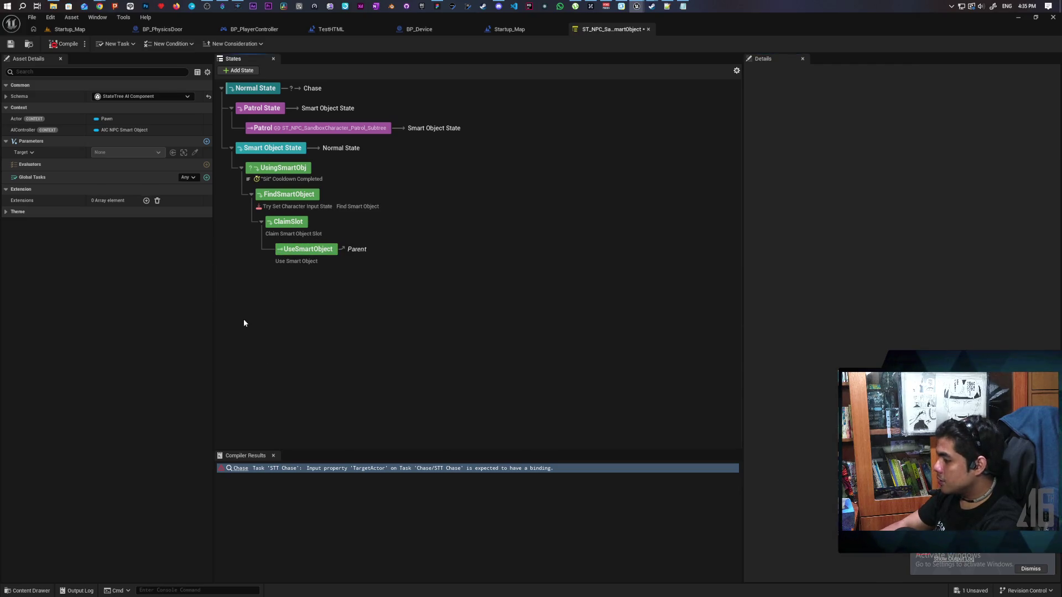
- Reset Normal State's On Event Transition To from Chase to None, recompile cleanly and save
left_click(66, 44)
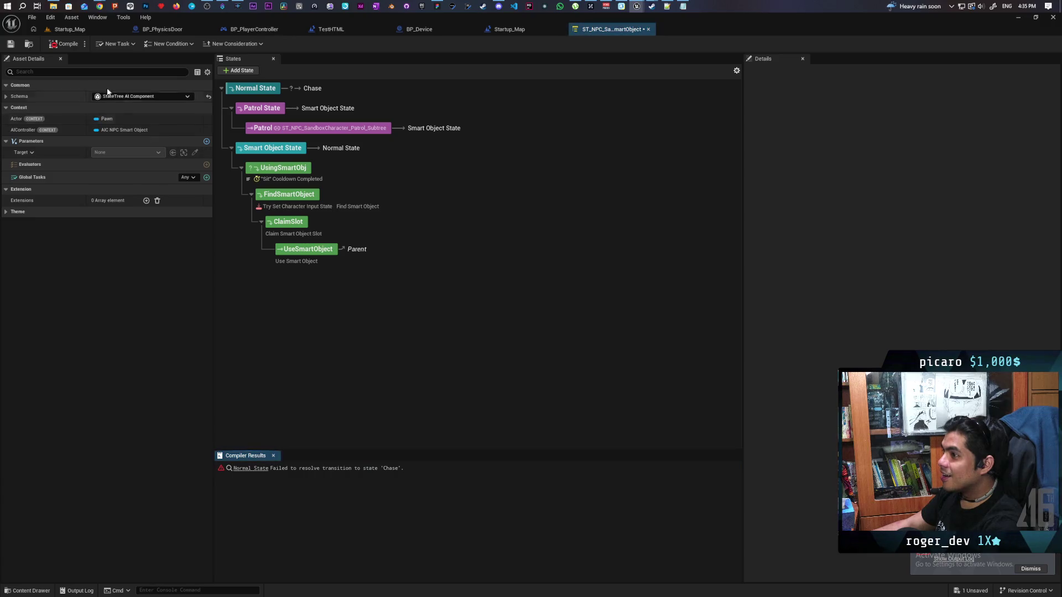
left_click(253, 469)
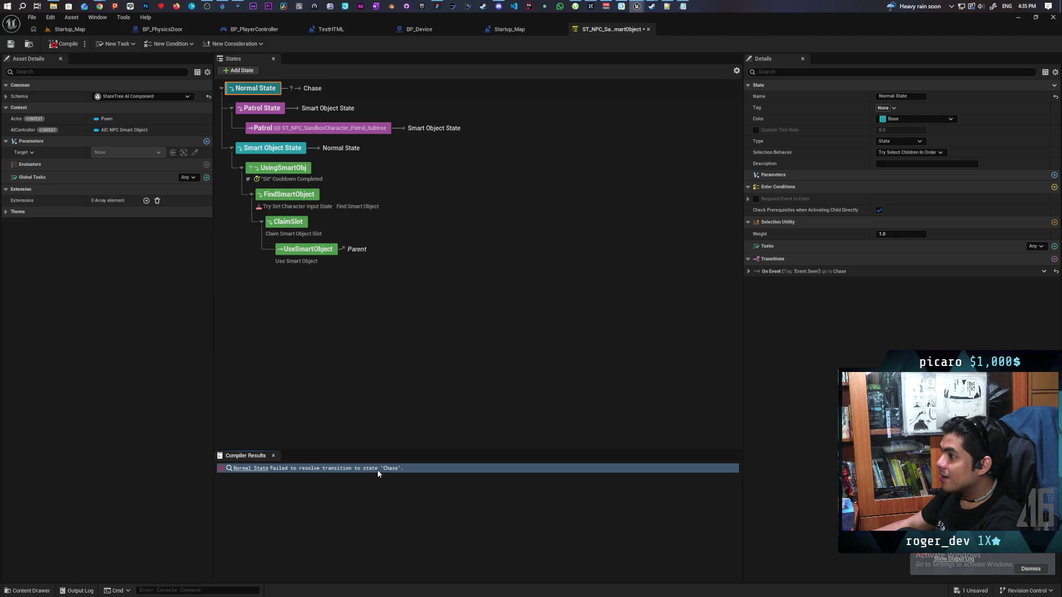
left_click(313, 89)
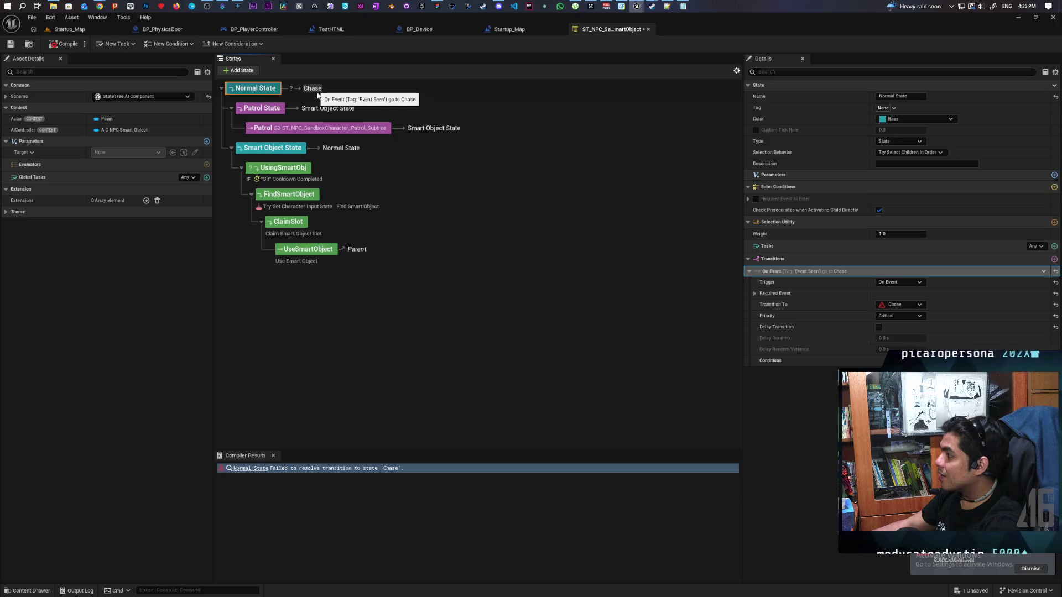
left_click(1056, 305)
left_click(62, 44)
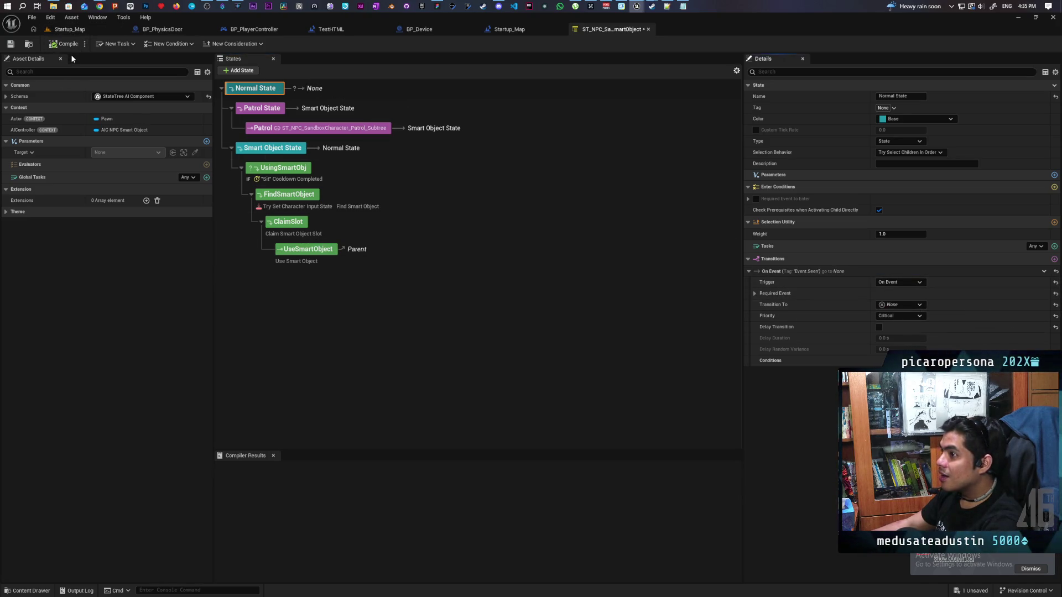
left_click(11, 43)
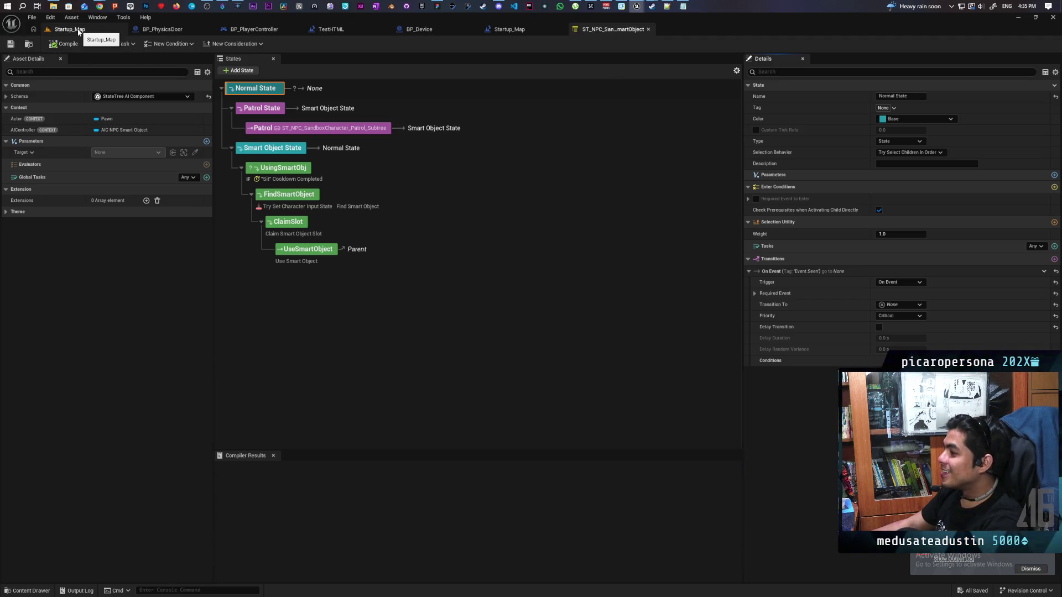
- Package the project for Windows from the Startup_Map level and show the packaging output log
left_click(78, 32)
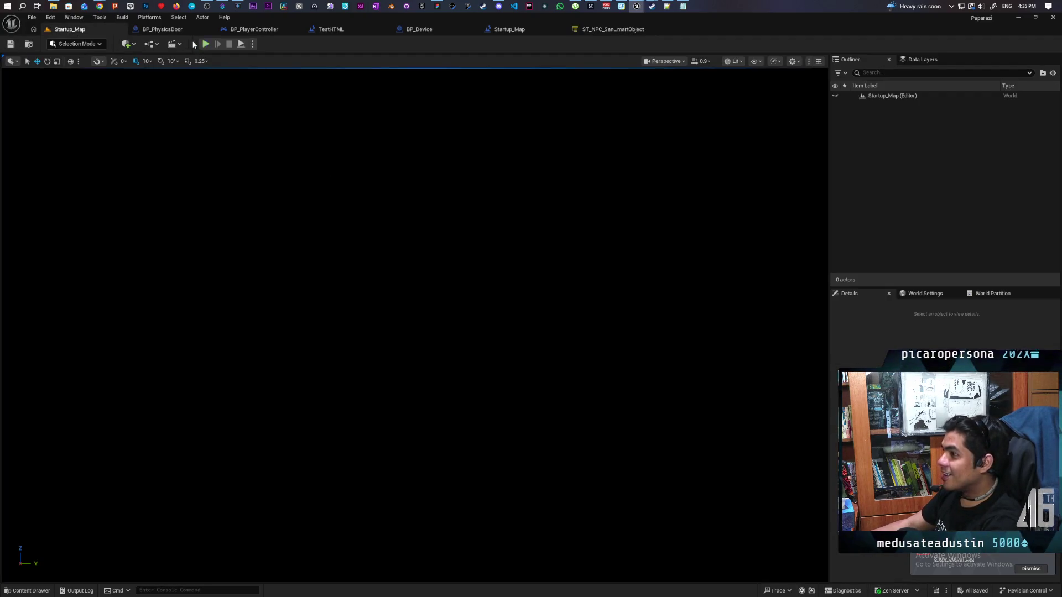
left_click(122, 17)
mouse_move(155, 19)
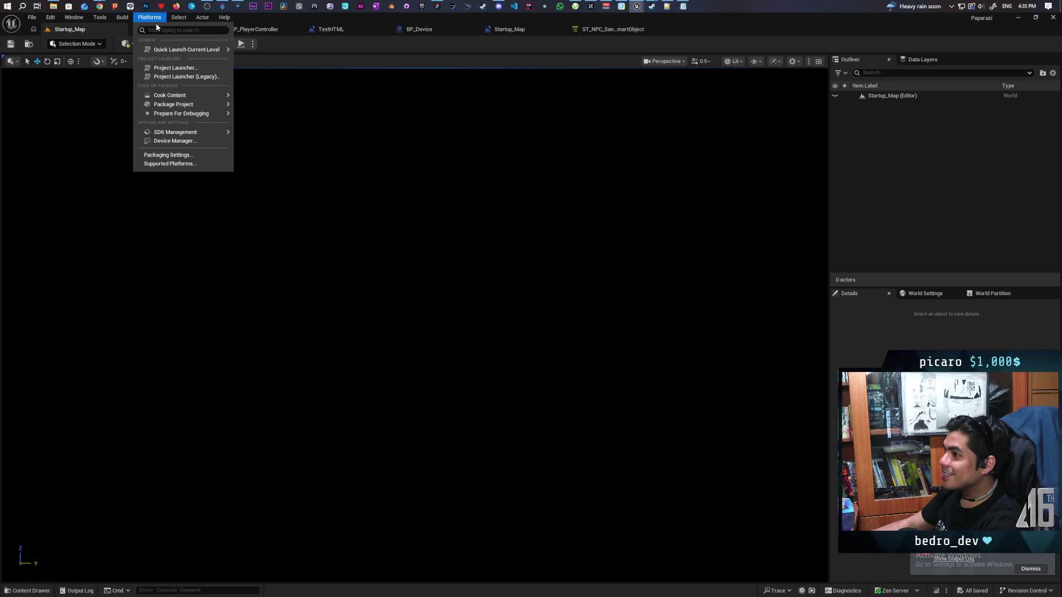
left_click(269, 122)
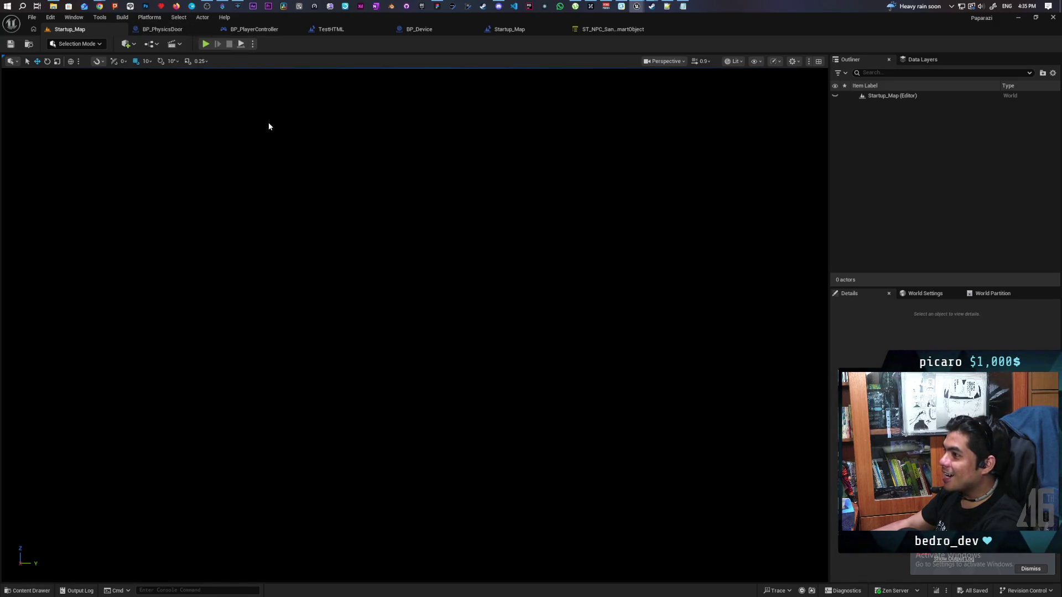
left_click(423, 298)
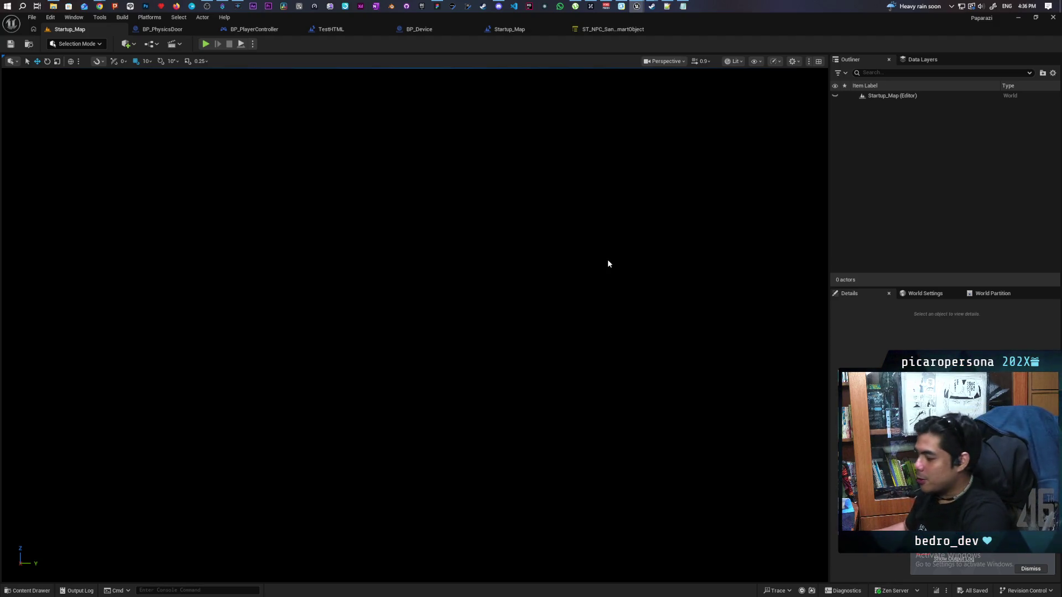
left_click(970, 560)
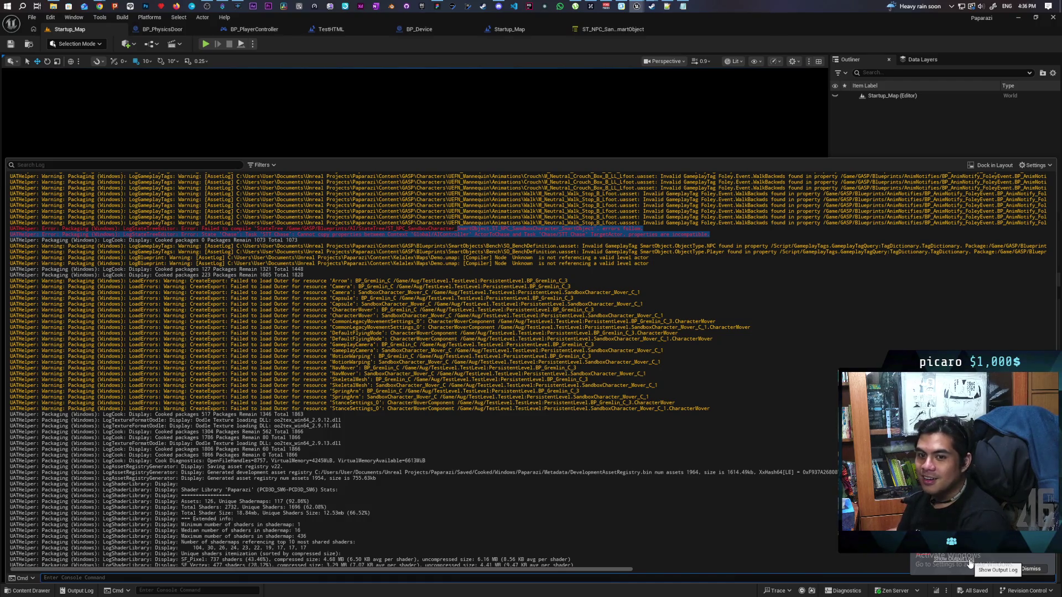
- Scroll through the packaging log's Foley tag warnings and BUILD FAILED errors, then close the Output Log
left_click(969, 559)
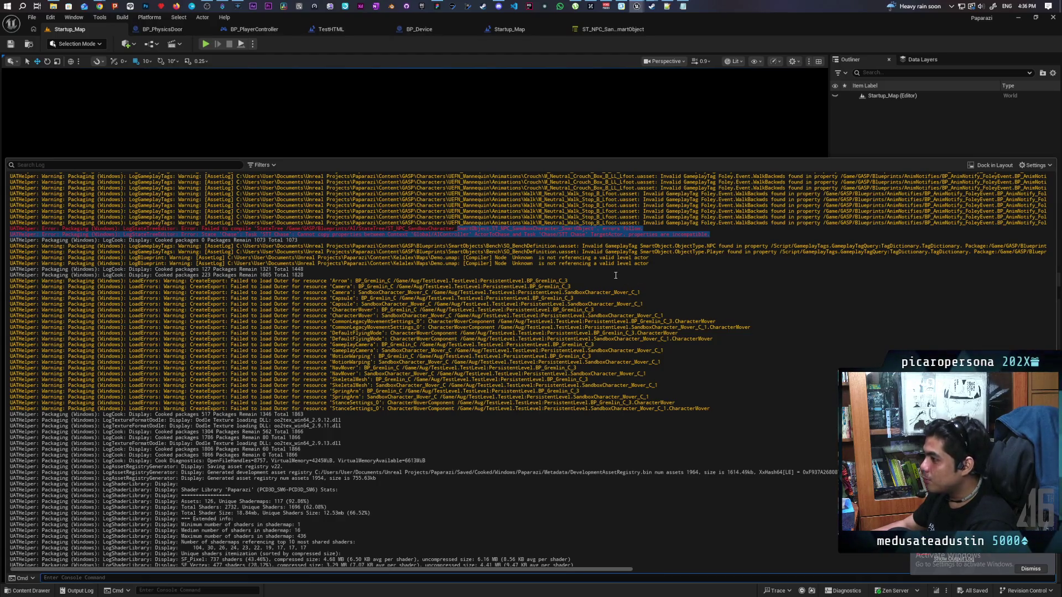
scroll(500, 407, "down", 5)
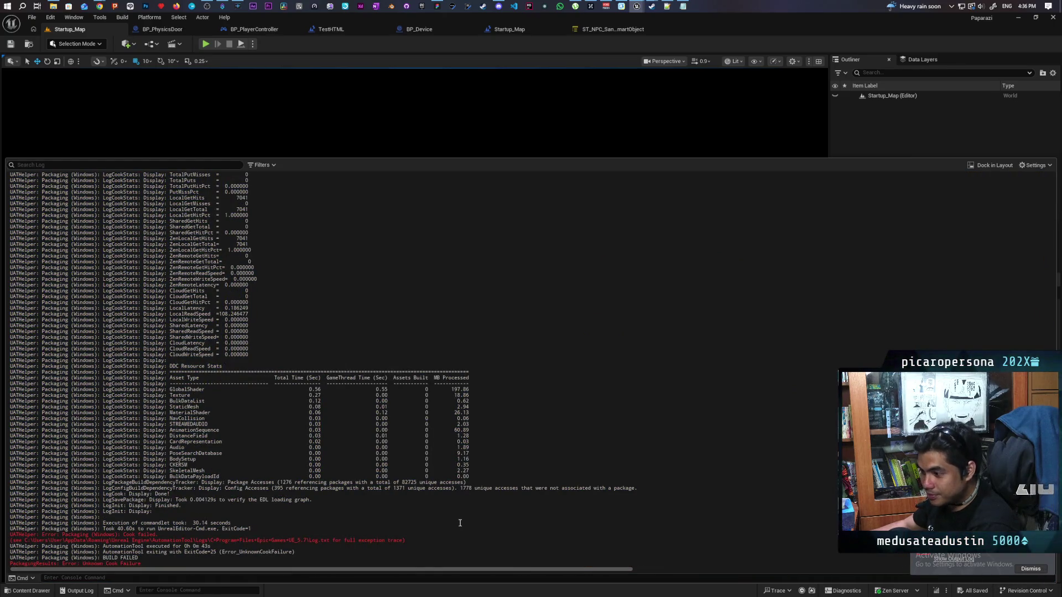
scroll(446, 520, "up", 10)
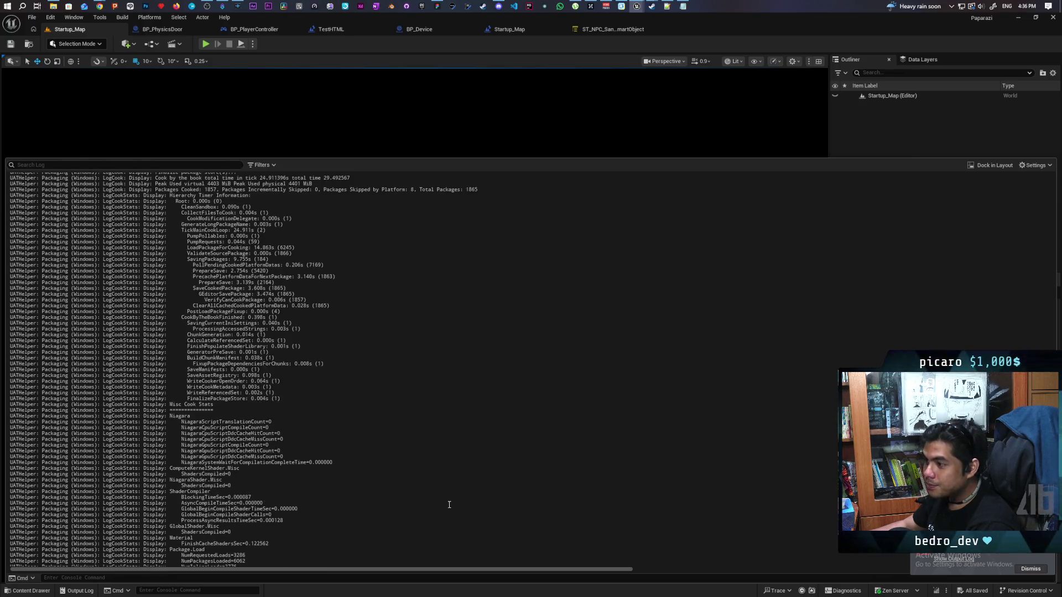
scroll(449, 505, "up", 15)
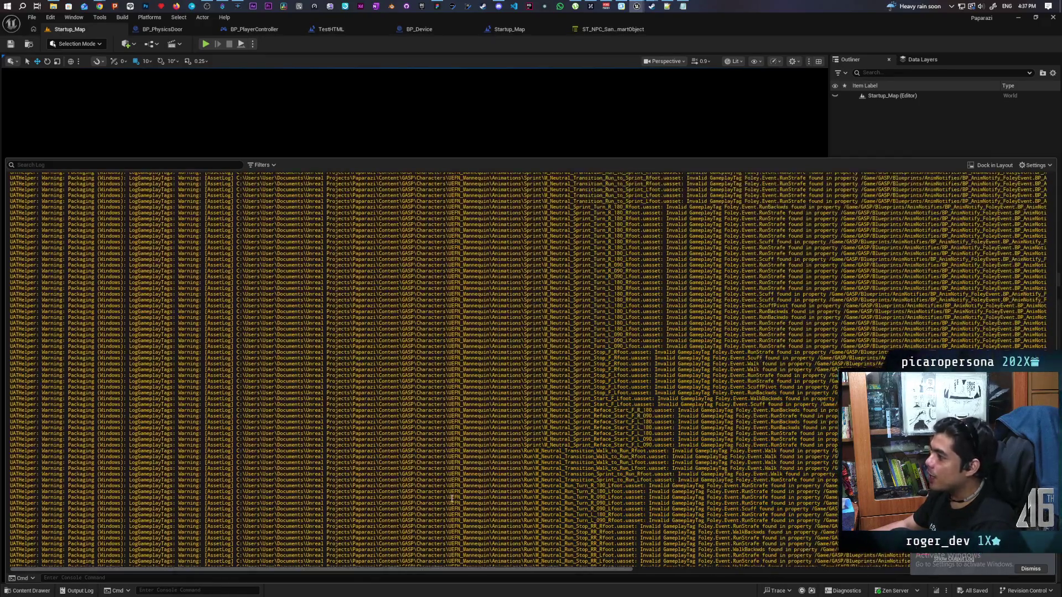
scroll(451, 496, "up", 8)
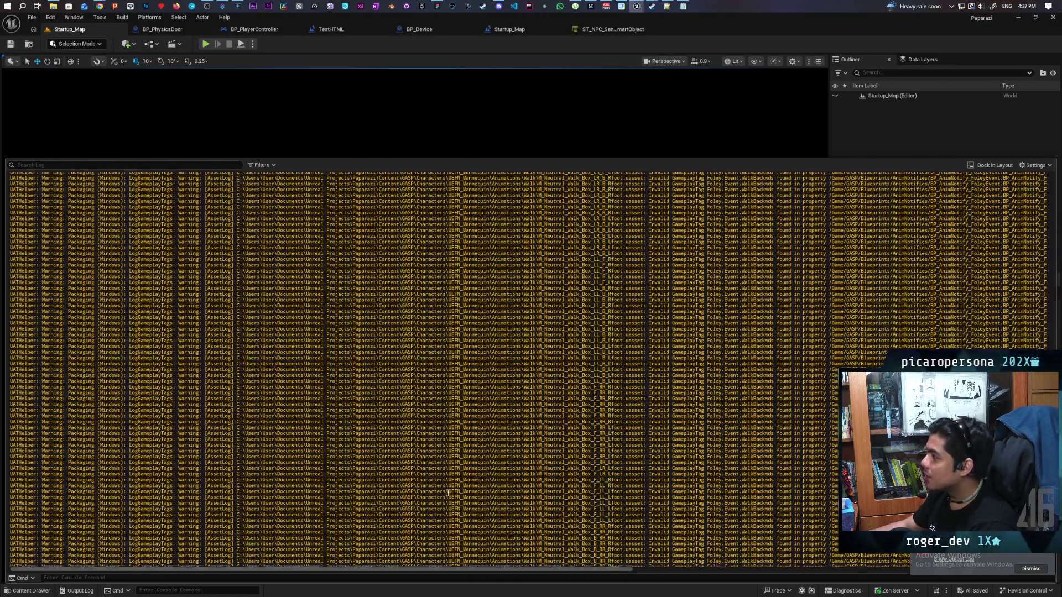
scroll(437, 490, "up", 20)
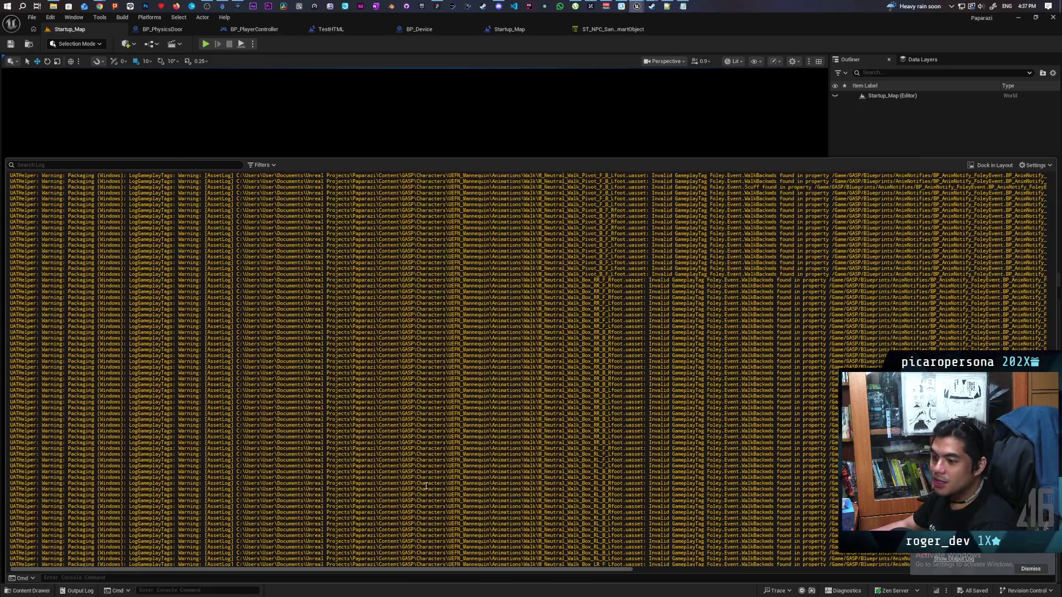
scroll(426, 485, "up", 12)
scroll(426, 486, "up", 15)
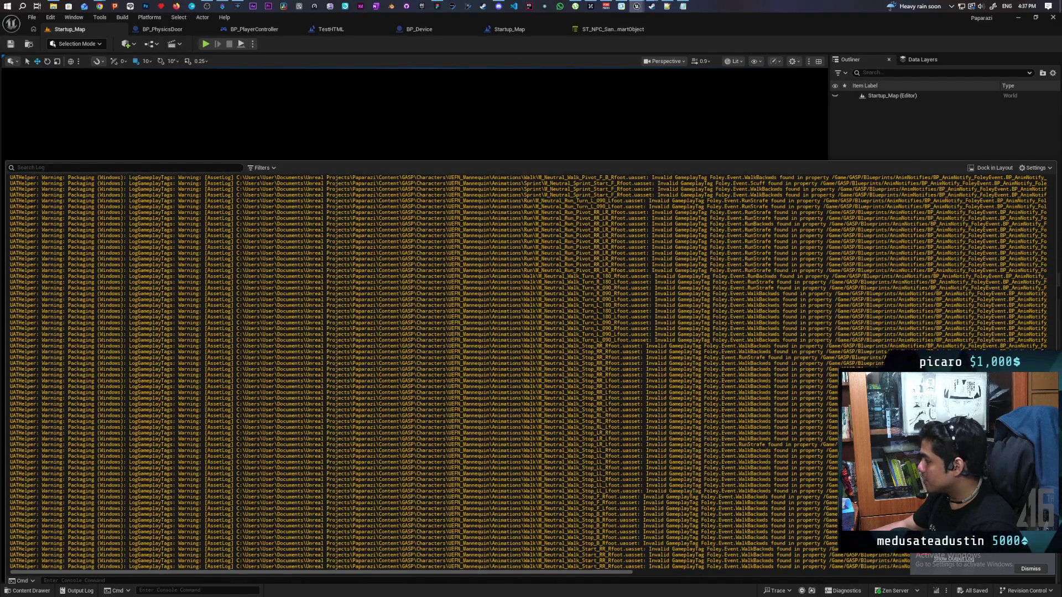
left_click(940, 576)
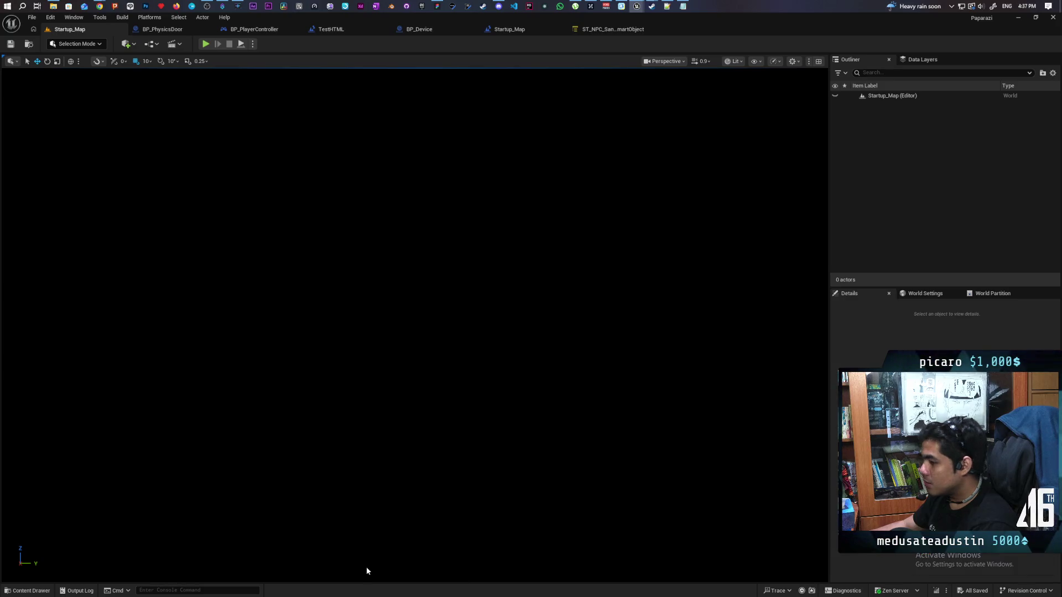
- Reopen the Output Log to read the WBP_Gallery packaging error, then open the content browser
left_click(78, 591)
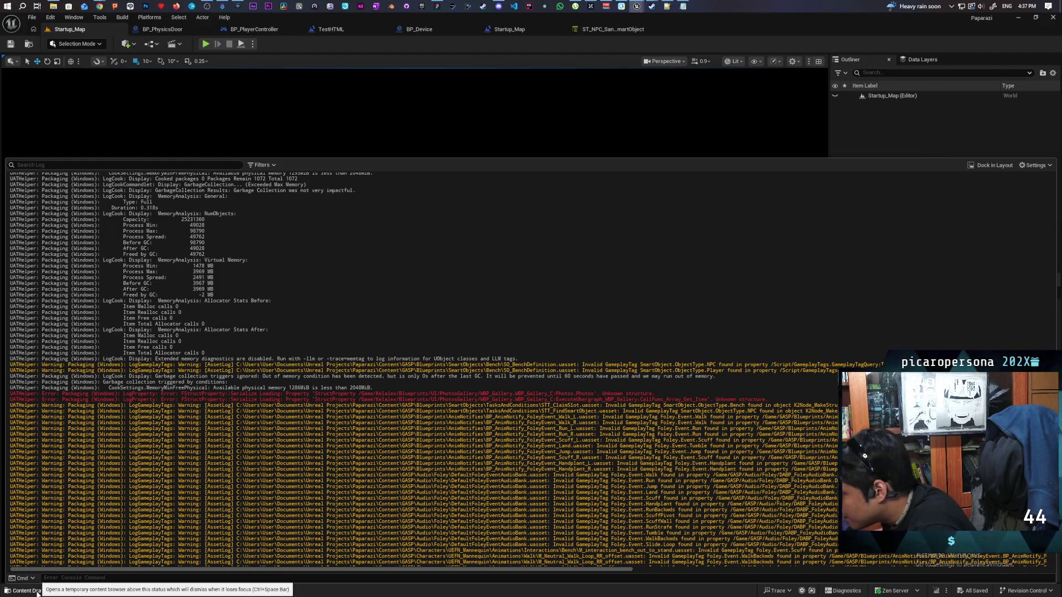
left_click(33, 591)
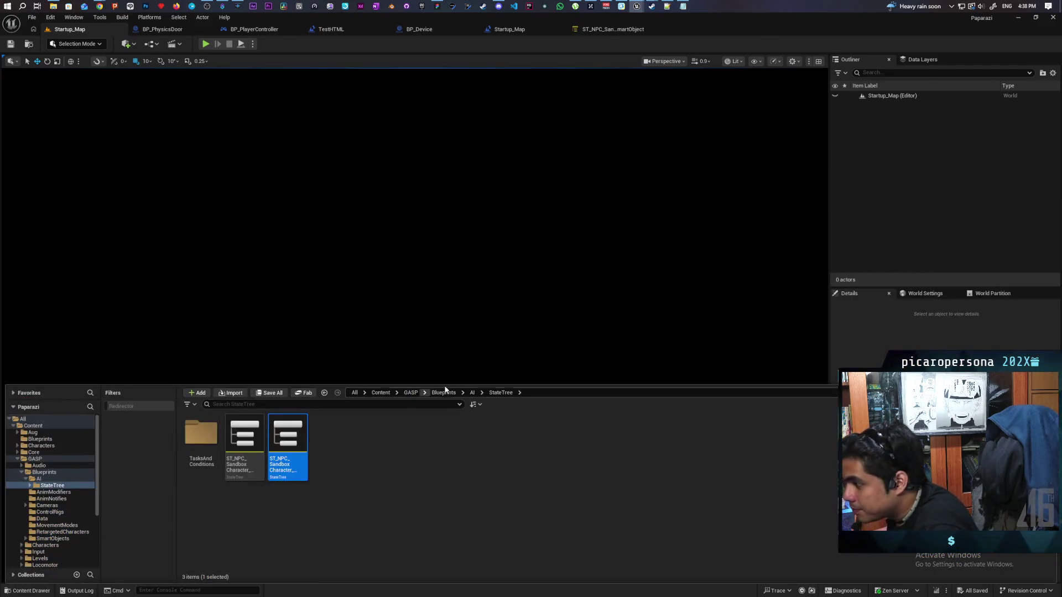
- Search the top Content folder for 'bp gallery' and open the WBP_Gallery widget blueprint
left_click(382, 393)
type("w")
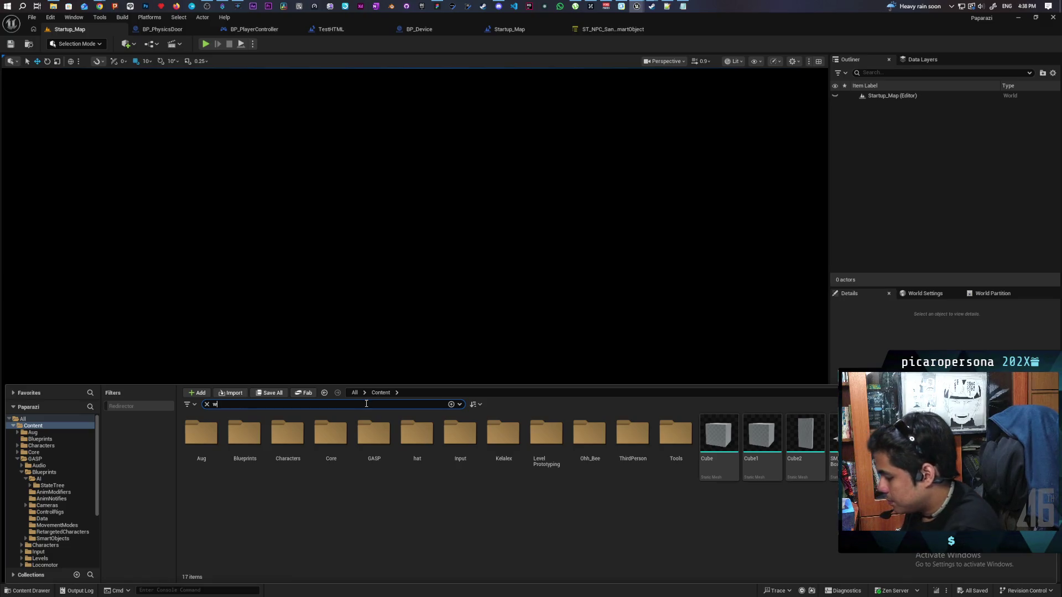
type("bp gallery")
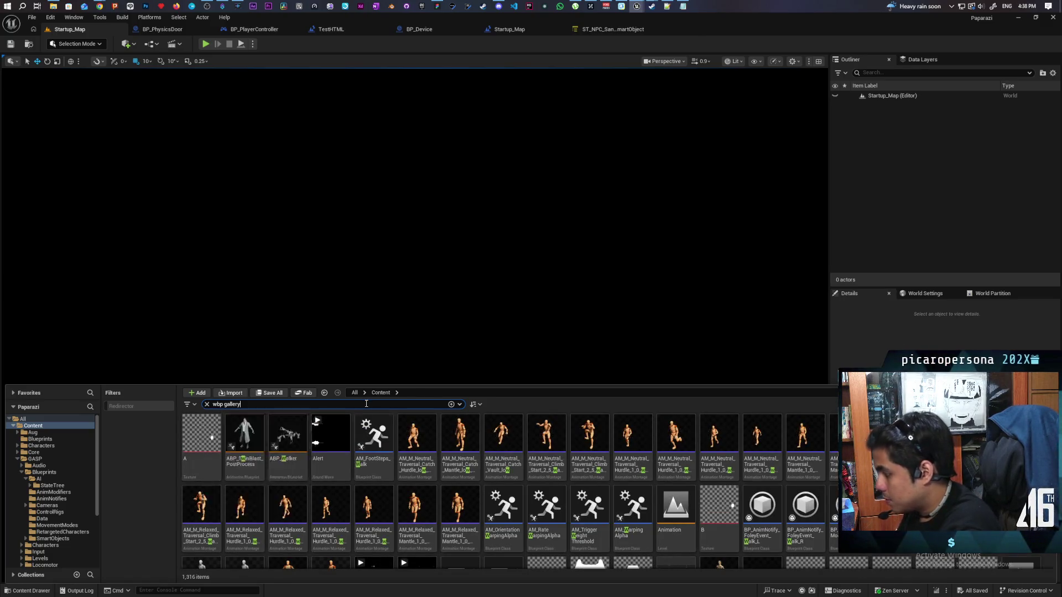
key("Return")
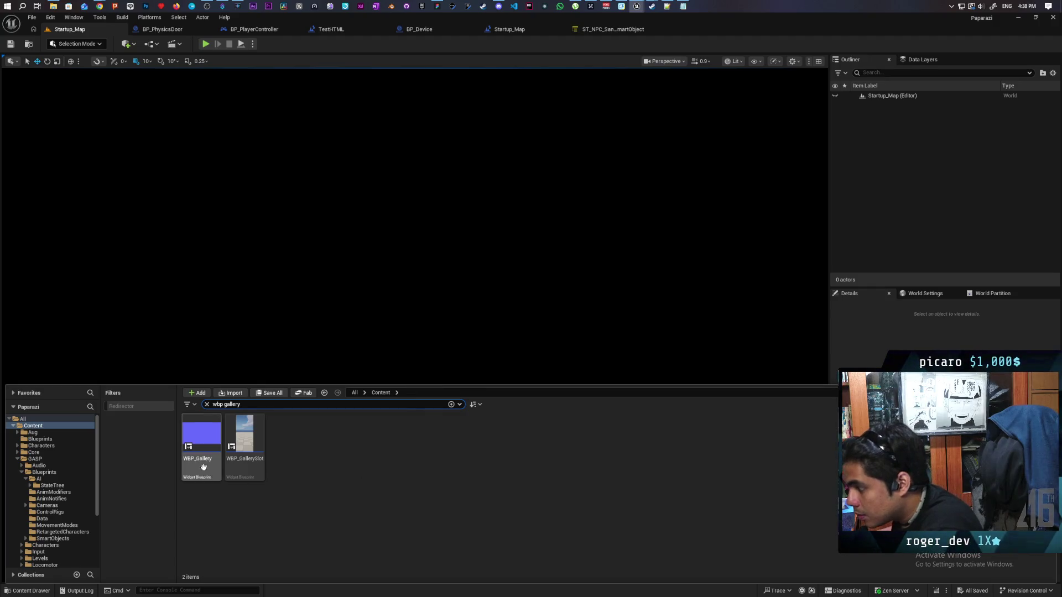
left_click(197, 443)
double_click(199, 447)
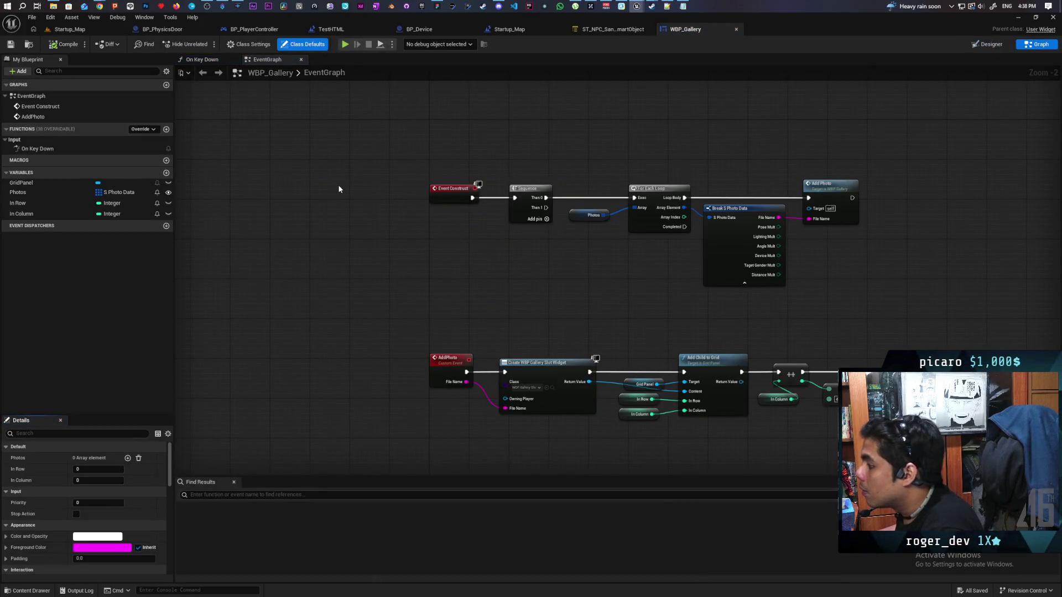
- Read the packaging errors blaming WBP_Gallery's Photos structure, then select the Photos variable
mouse_move(638, 309)
left_mouse_down()
mouse_move(636, 280)
mouse_move(524, 114)
mouse_move(534, 286)
left_mouse_up()
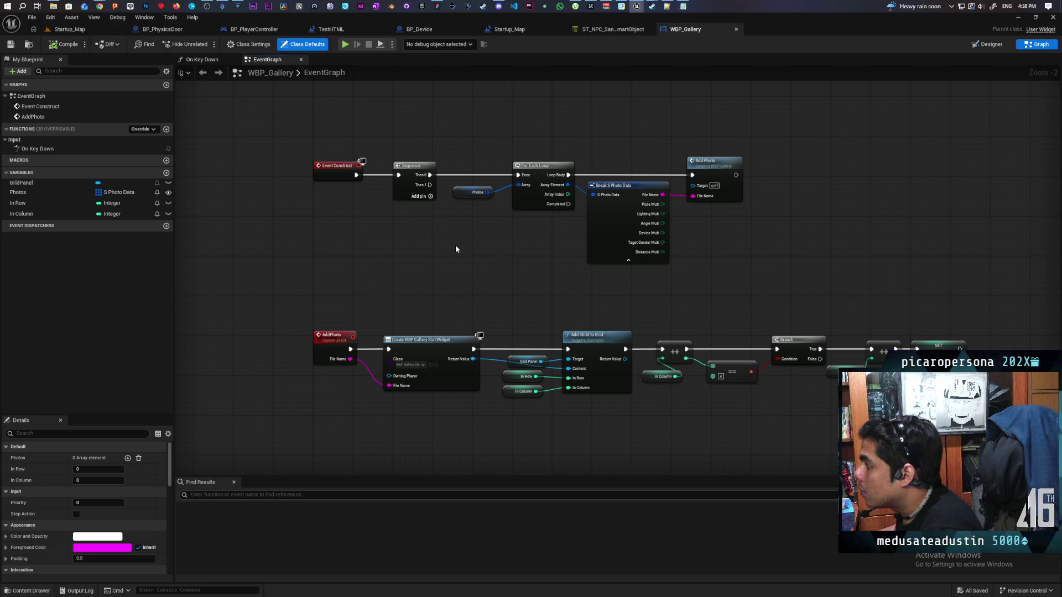
left_click(77, 590)
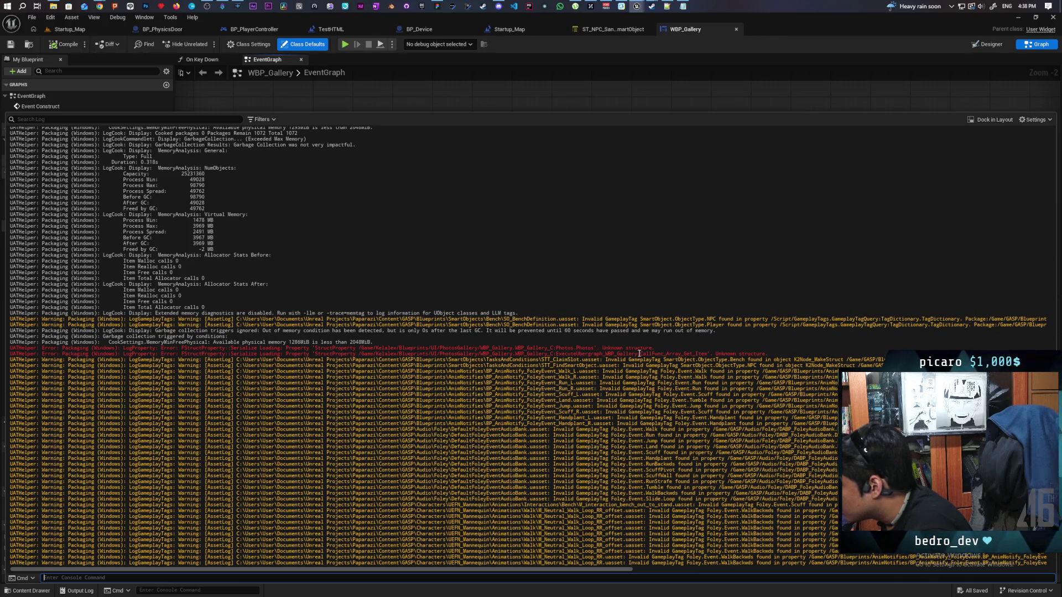
left_click(522, 107)
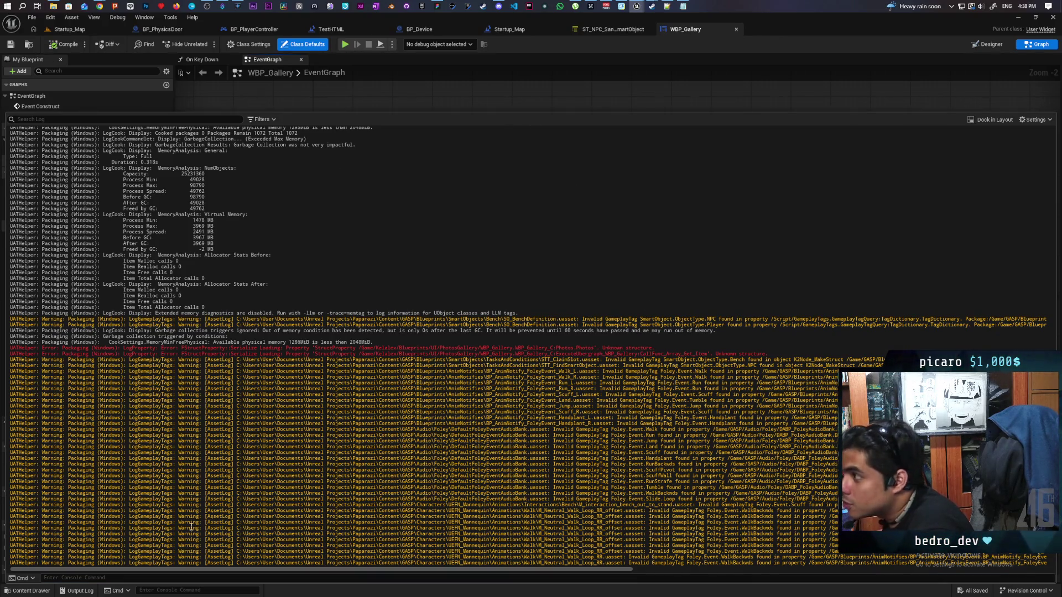
left_click(30, 591)
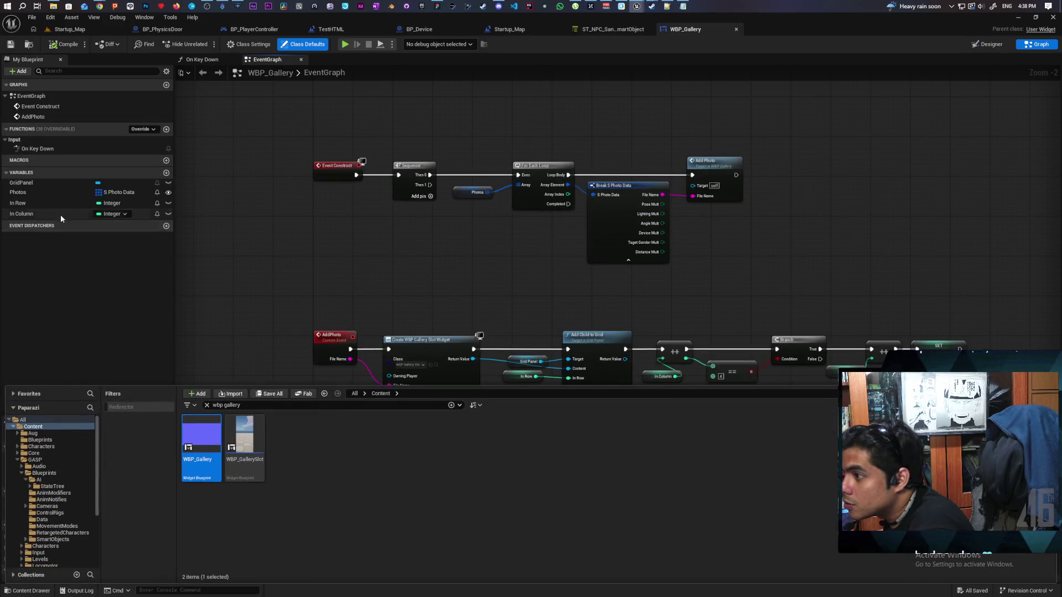
left_click(36, 191)
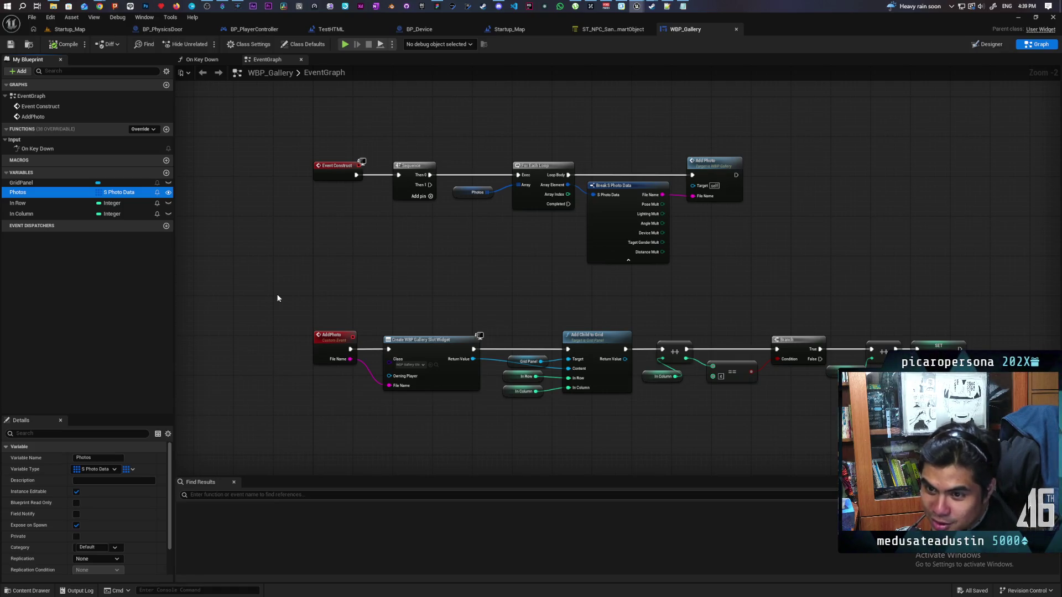
- Refresh the Photos variable's S Photo Data type and compile WBP_Gallery twice, showing 3 errors
left_click(278, 299)
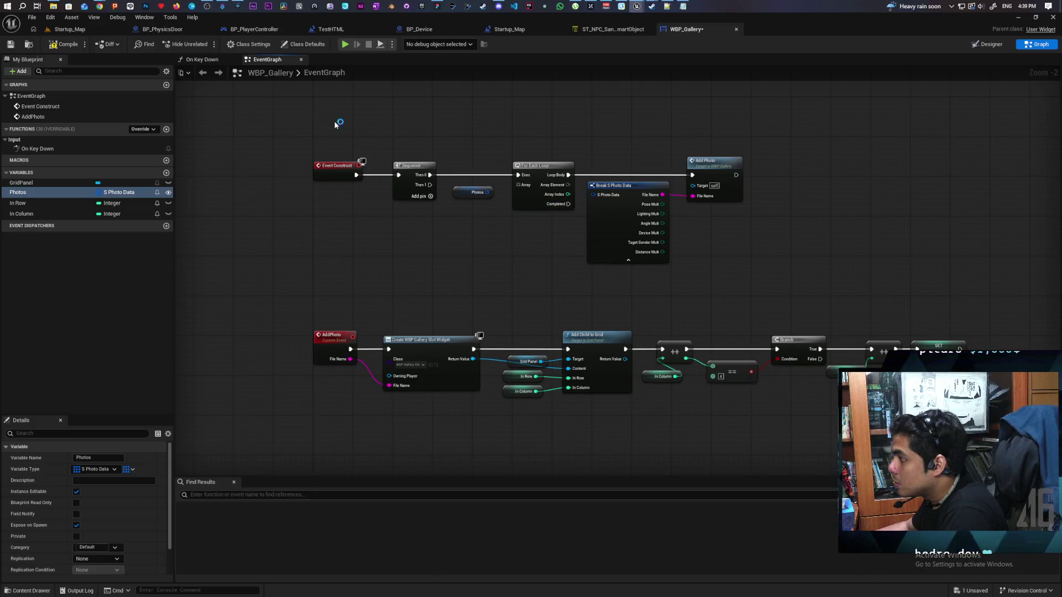
left_click(65, 45)
left_click(63, 47)
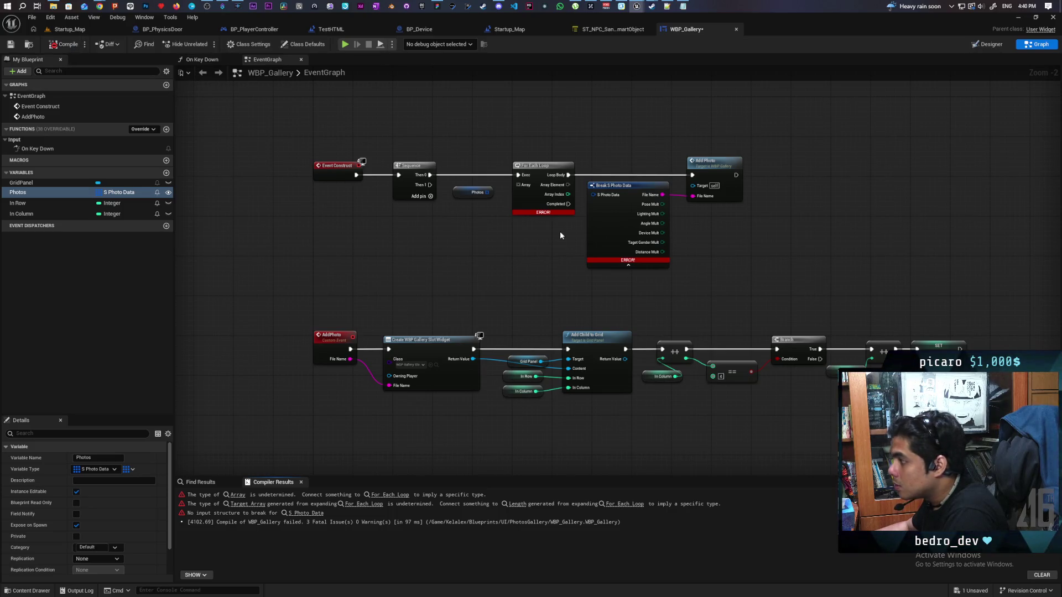
- Wire Photos into the For Each Loop and add a Break S Photo Data node from Array Element
mouse_move(487, 192)
left_mouse_down()
mouse_move(519, 185)
mouse_move(487, 243)
mouse_move(519, 185)
left_mouse_up()
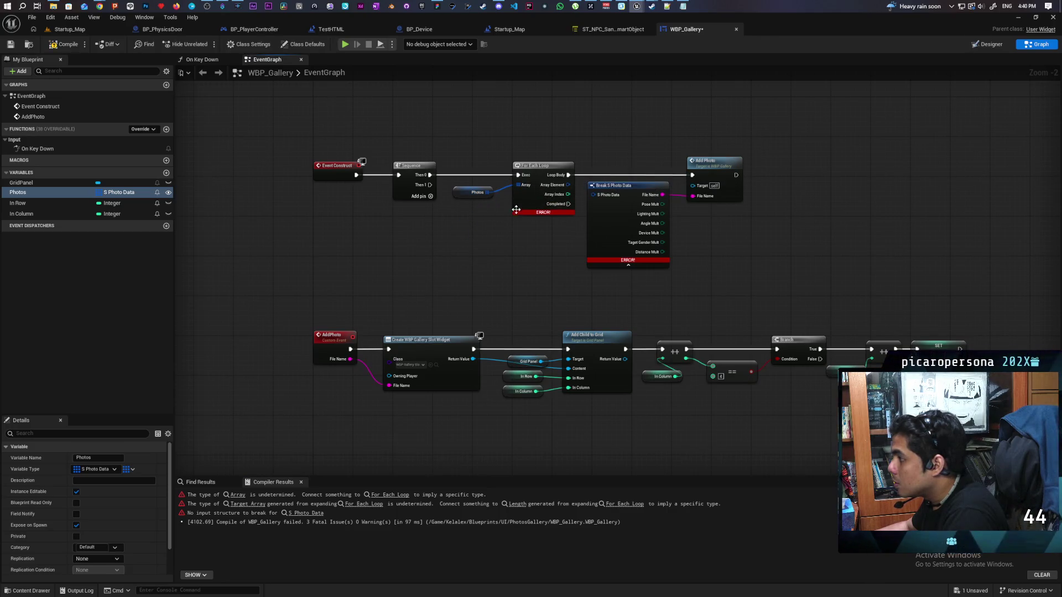
left_click(63, 44)
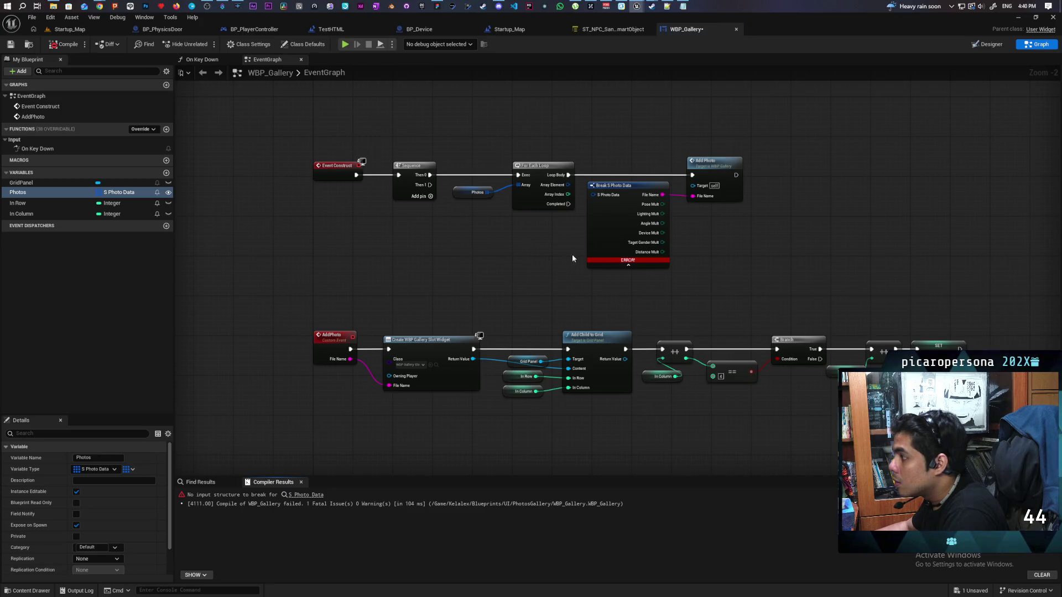
left_click_drag(568, 185, 555, 252)
type("break")
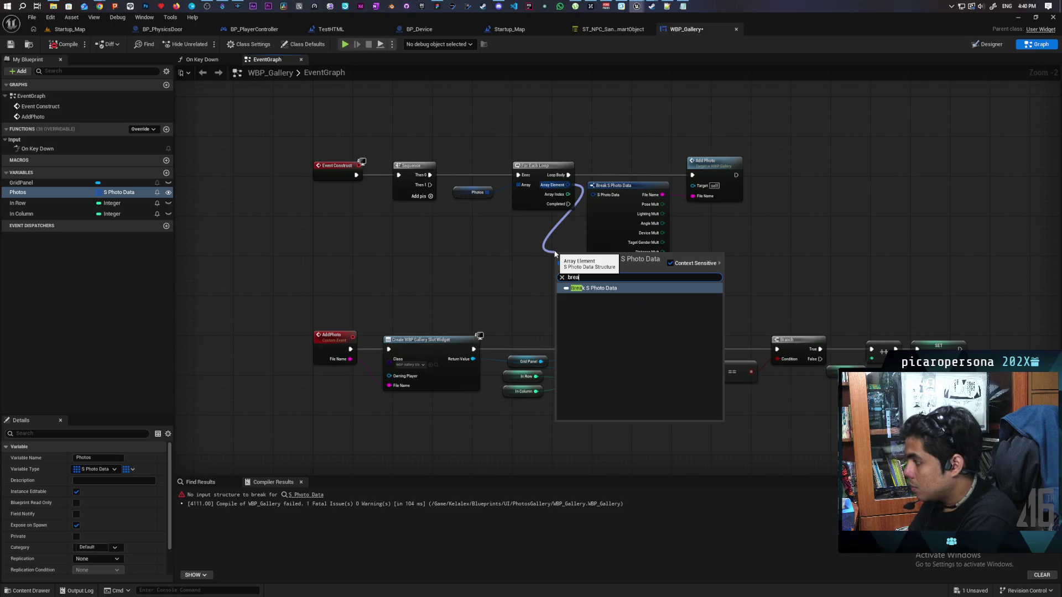
key("Return")
mouse_move(564, 255)
left_mouse_down()
mouse_move(501, 231)
mouse_move(559, 237)
mouse_move(693, 196)
left_mouse_up()
- Delete the old erroring break node and recompile WBP_Gallery
left_click(608, 240)
key("Delete")
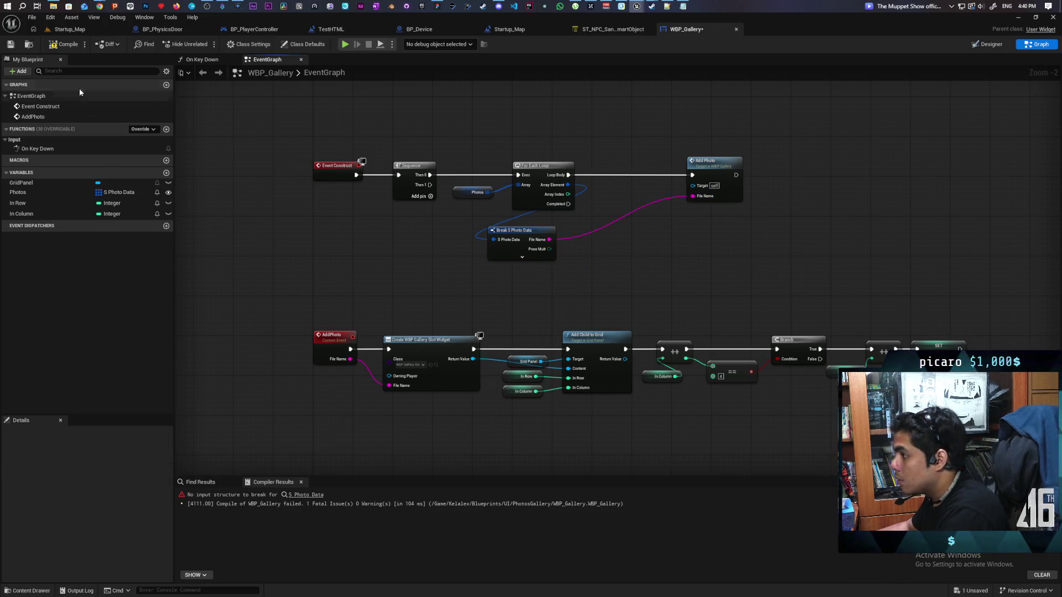
left_click(66, 48)
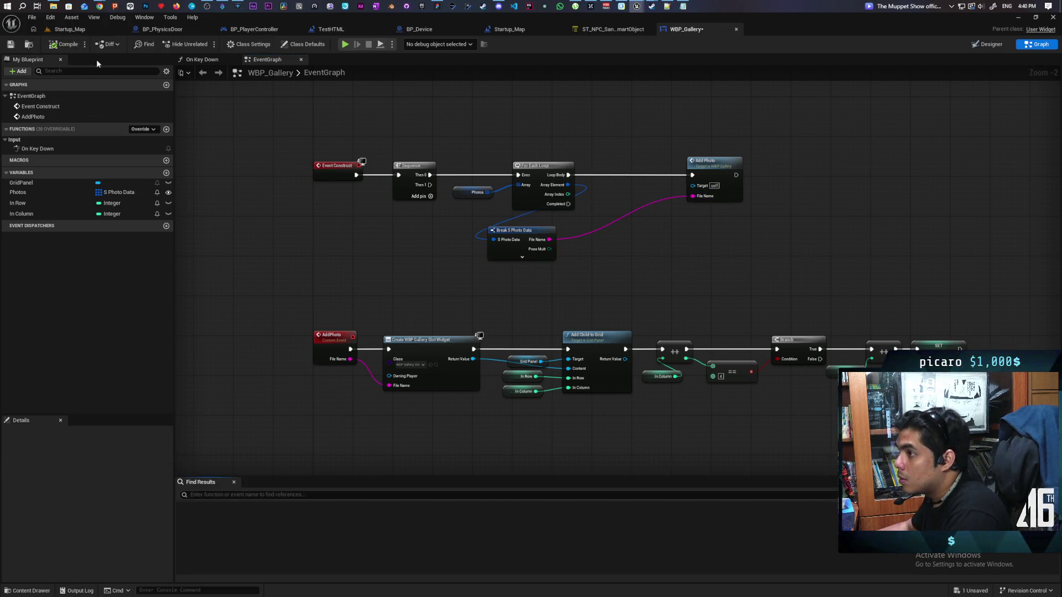
- Switch to the Startup_Map level
left_click(117, 17)
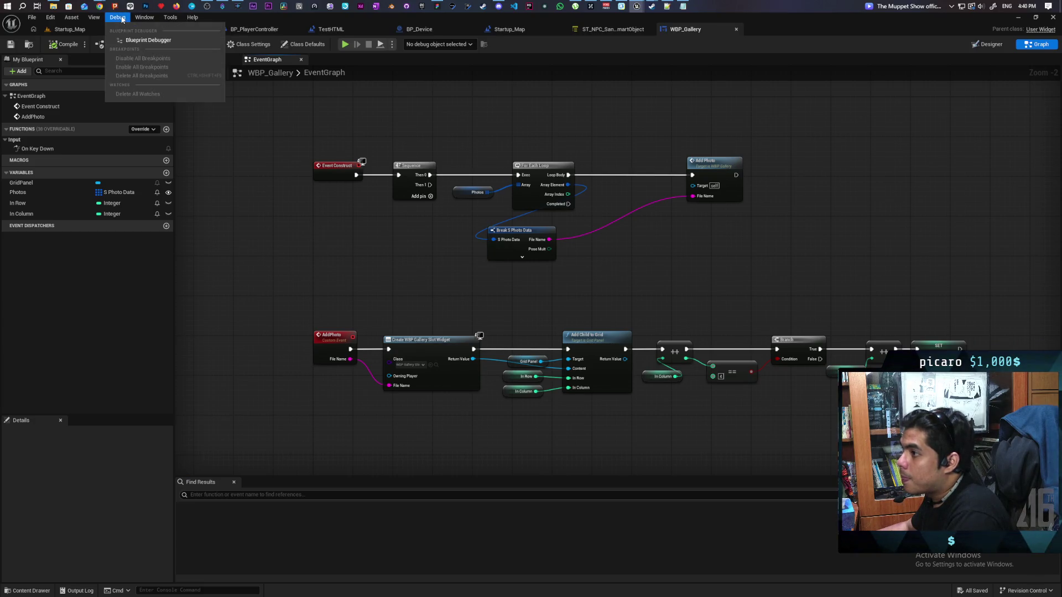
left_click(31, 17)
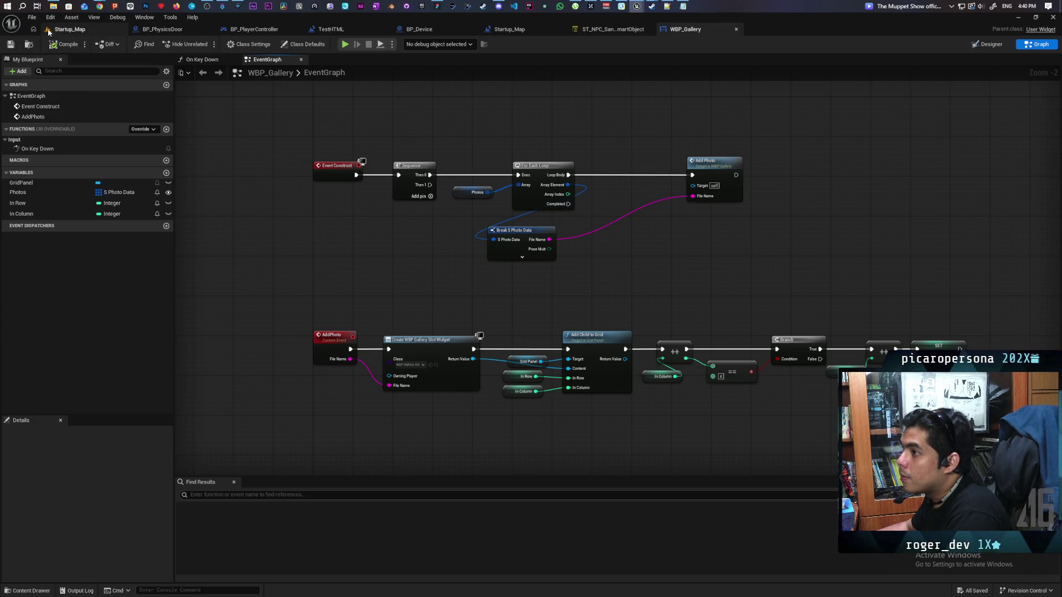
left_click(51, 29)
- Package the project for Windows into the chosen folder, then view the Editor Diagnostics stall log
left_click(149, 17)
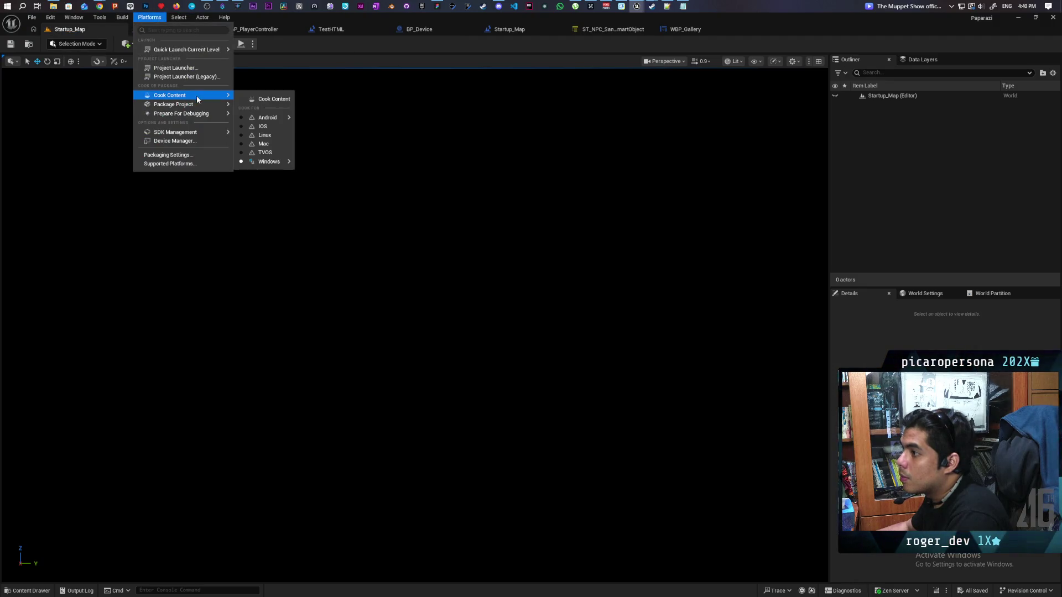
mouse_move(200, 107)
left_click(258, 119)
left_click(423, 298)
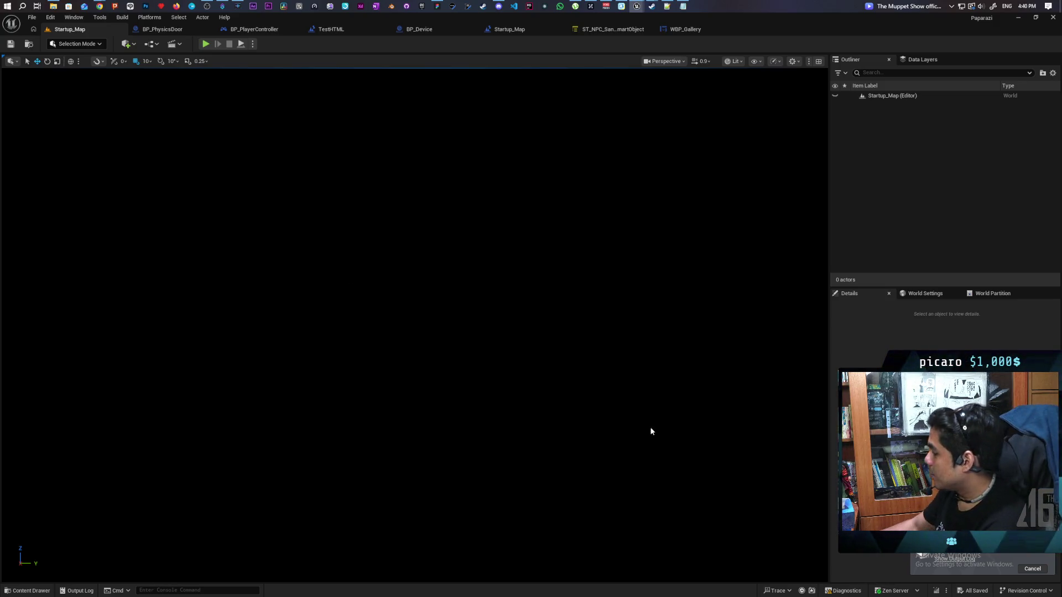
left_click(829, 591)
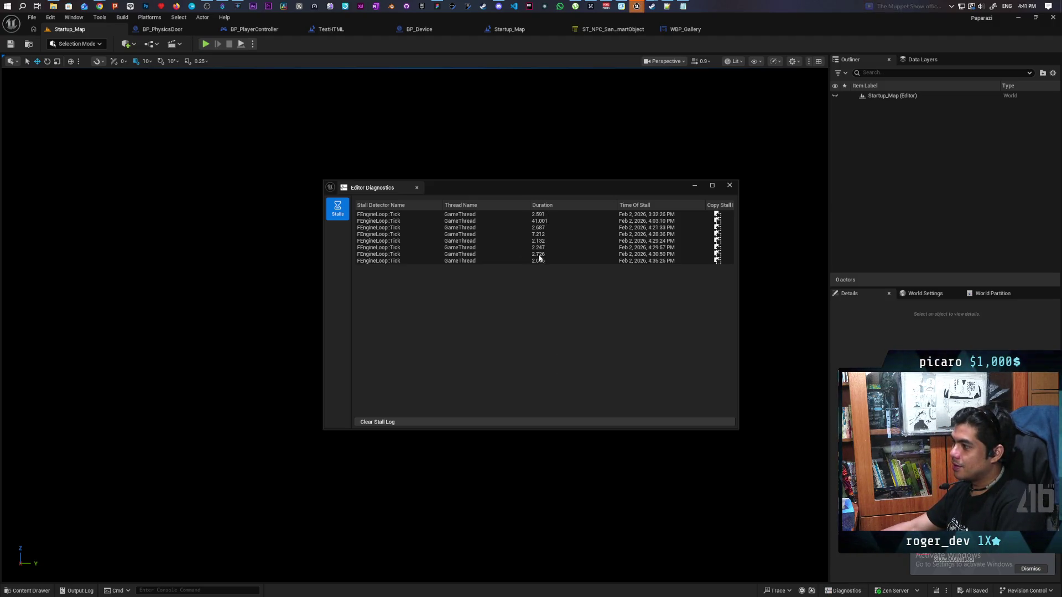
- Close Editor Diagnostics and bring up the Output Log, scrolling back through the packaging output
left_click(941, 559)
left_click(729, 187)
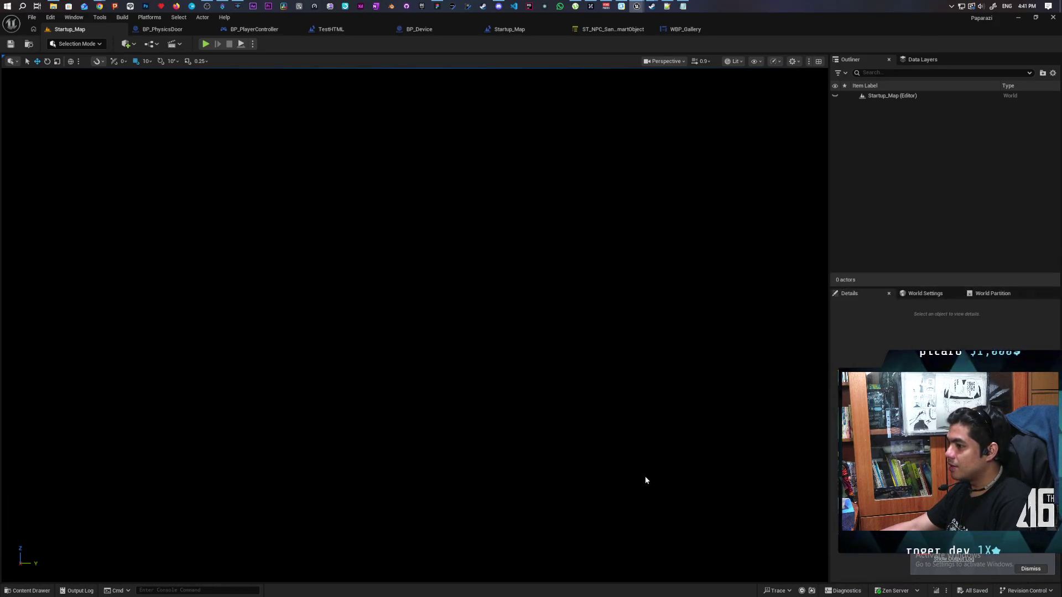
left_click(942, 560)
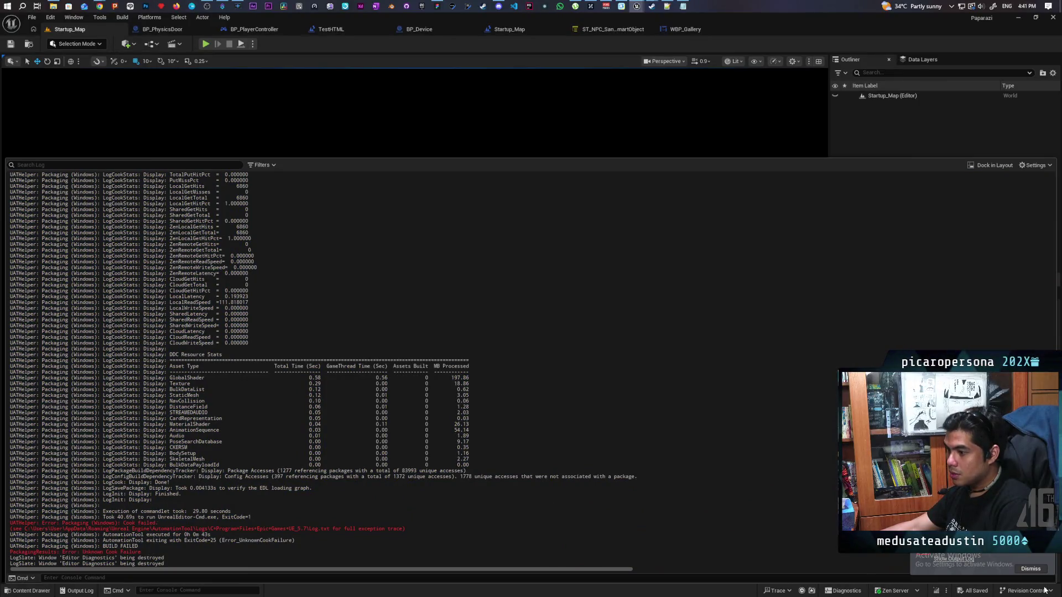
scroll(1044, 570, "up", 15)
scroll(1044, 570, "down", 15)
scroll(1044, 565, "up", 10)
scroll(1044, 565, "up", 20)
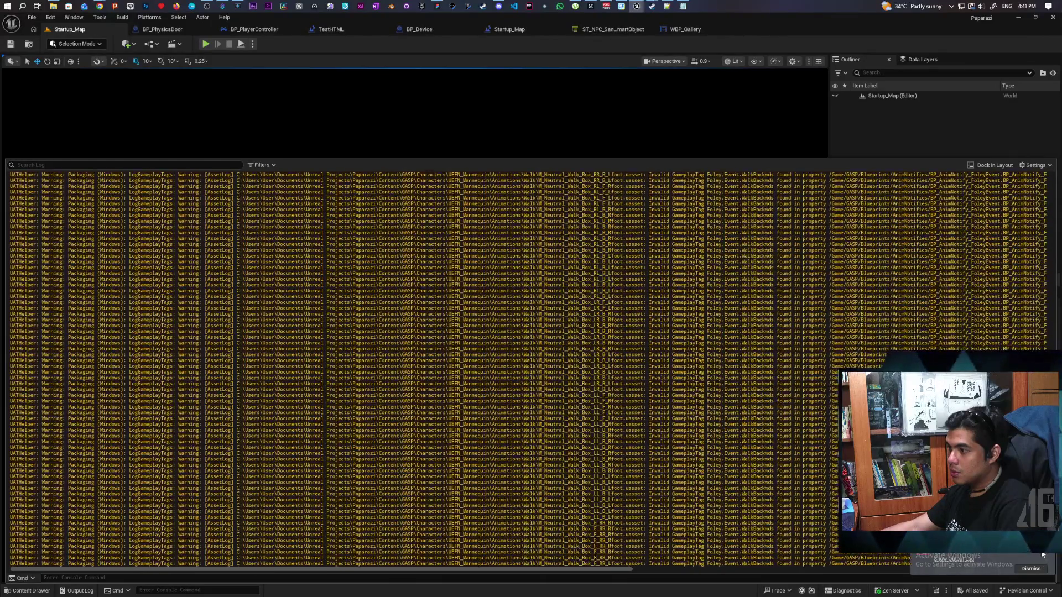
scroll(1044, 554, "up", 20)
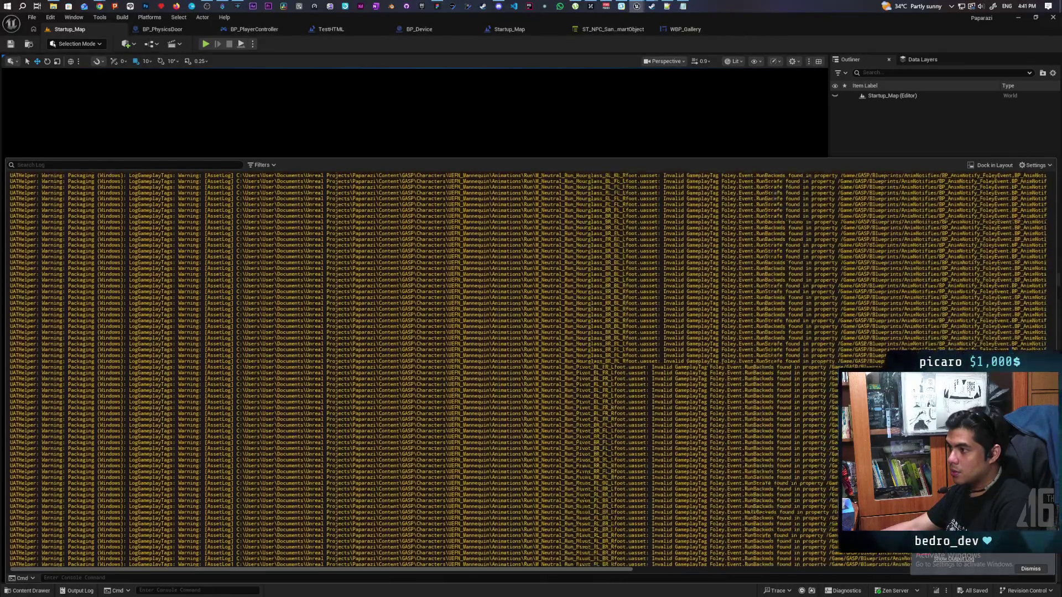
scroll(1043, 554, "up", 20)
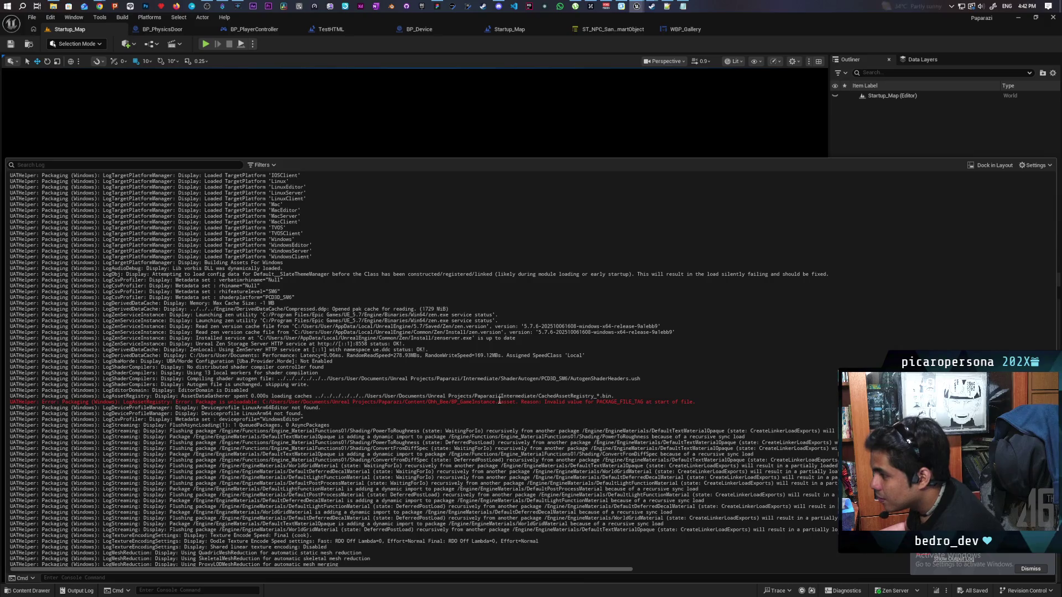
- Select the red asset-registry error line, then switch to the Chrome cook-failure forum thread
left_click_drag(696, 403, 7, 402)
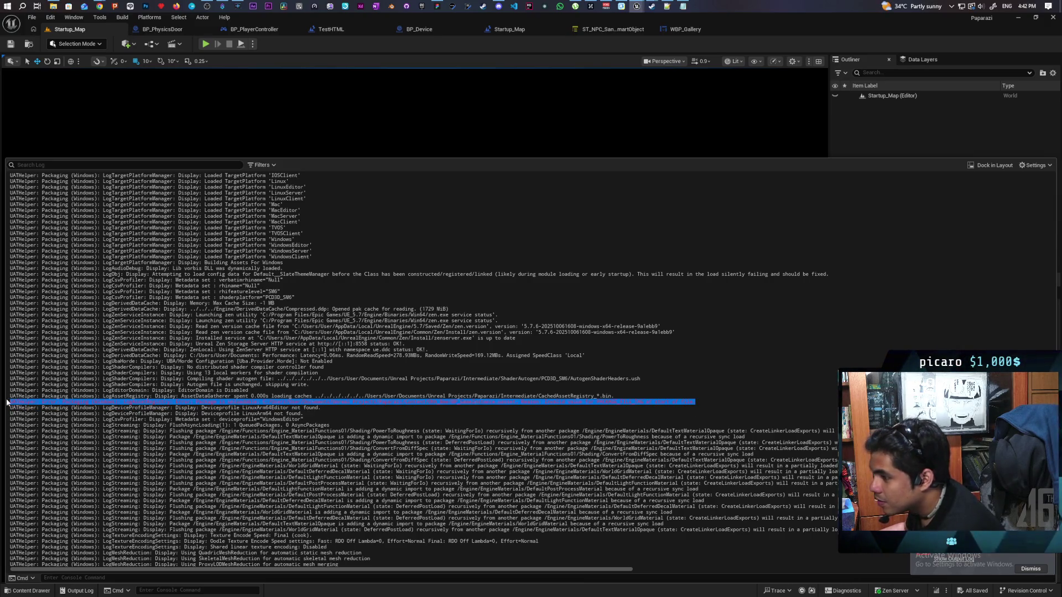
left_click(100, 6)
left_click(547, 52)
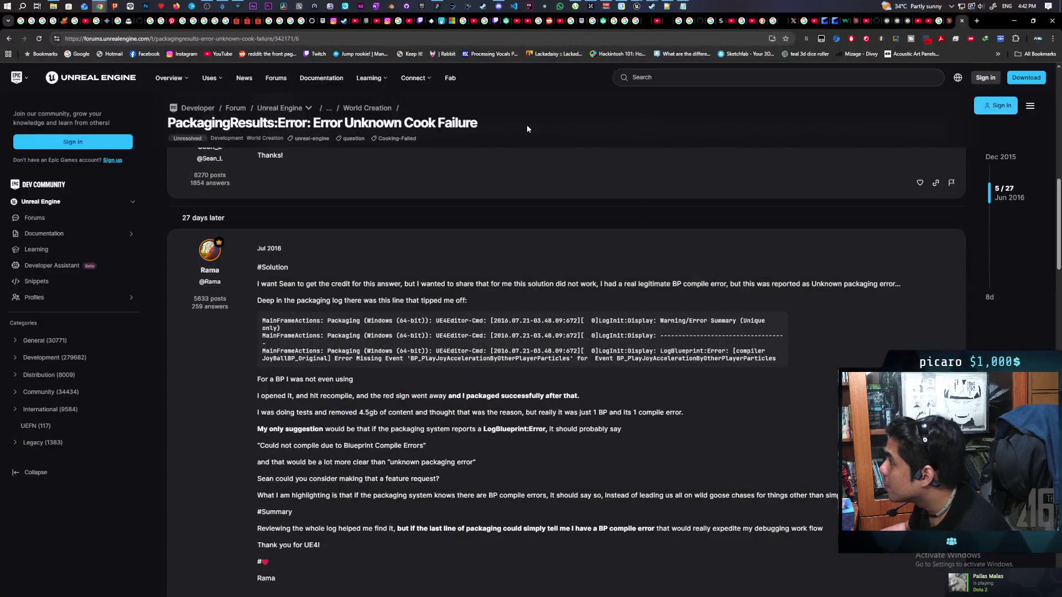
- Close the claude.ai and forum tabs, leaving Google AI Mode in front
left_click(949, 21)
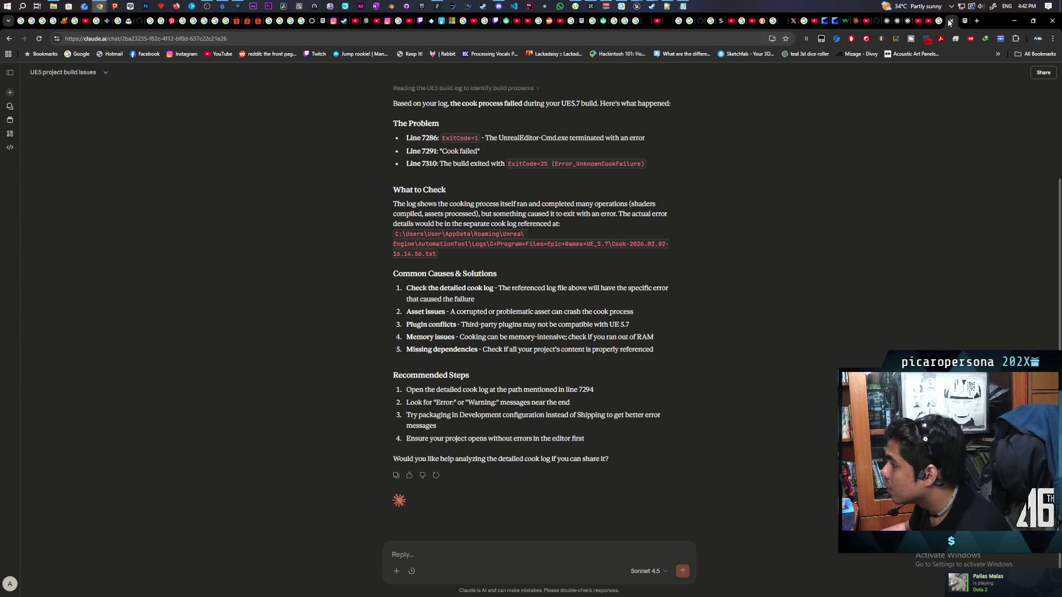
left_click(949, 23)
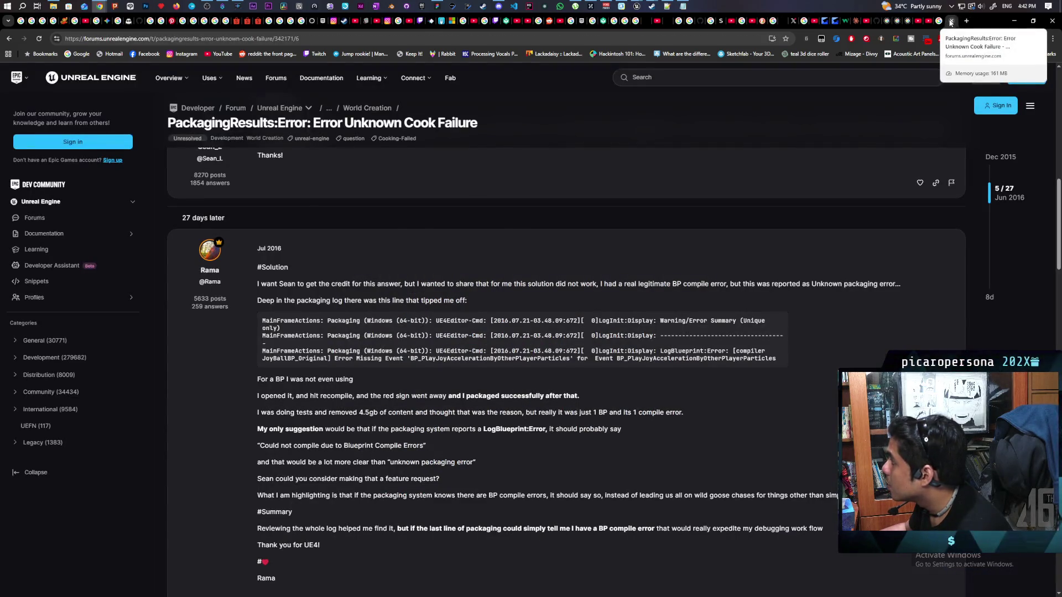
left_click(949, 22)
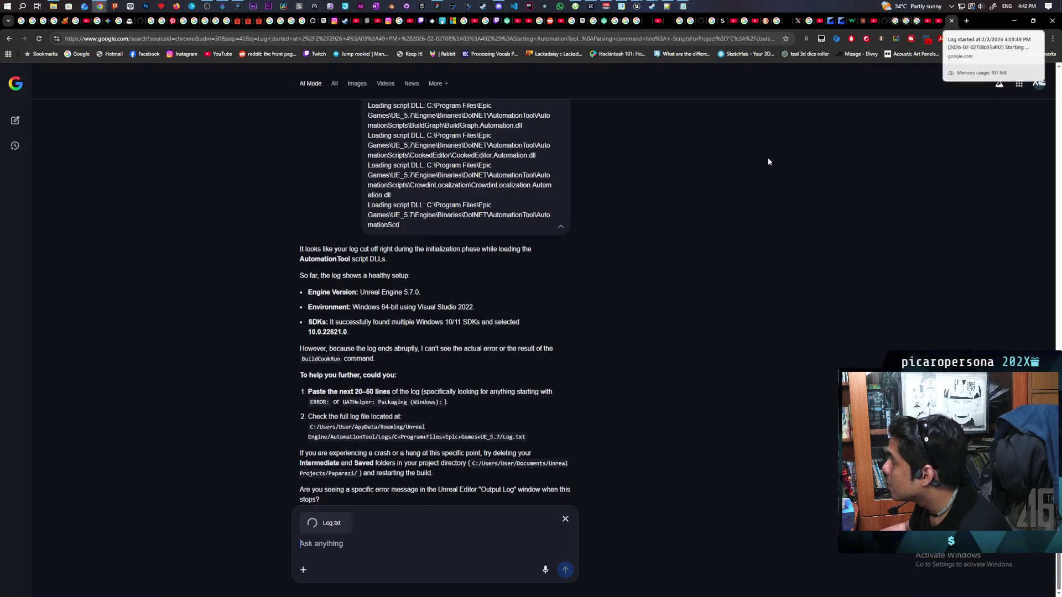
- Remove the Log.txt attachment and submit the pasted BP_GameInstance packaging error as a question
left_click(565, 519)
left_click(410, 543)
type("UATHelper: Error: Packaging (Windows): LogAssetRegistry: Error: Package is unloadable: C:/Users/User/Documents/Unreal Projects/Paparazi/Content/Ohh_Bee/BP_GameInstance.uasset. Reason: Invalid value for PACKAGE_FILE_TAG at start of file.")
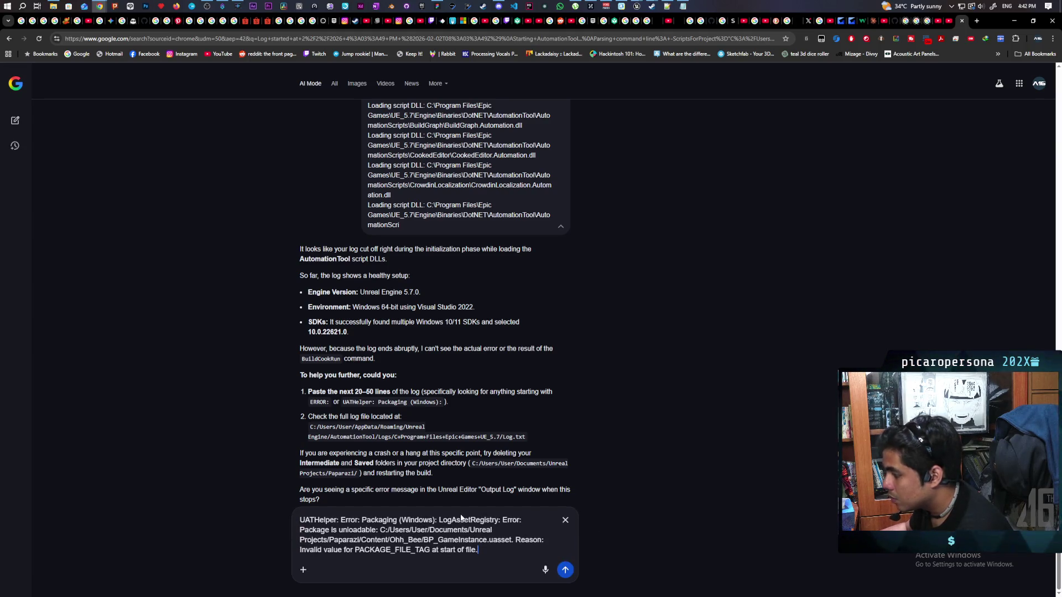
key("Return")
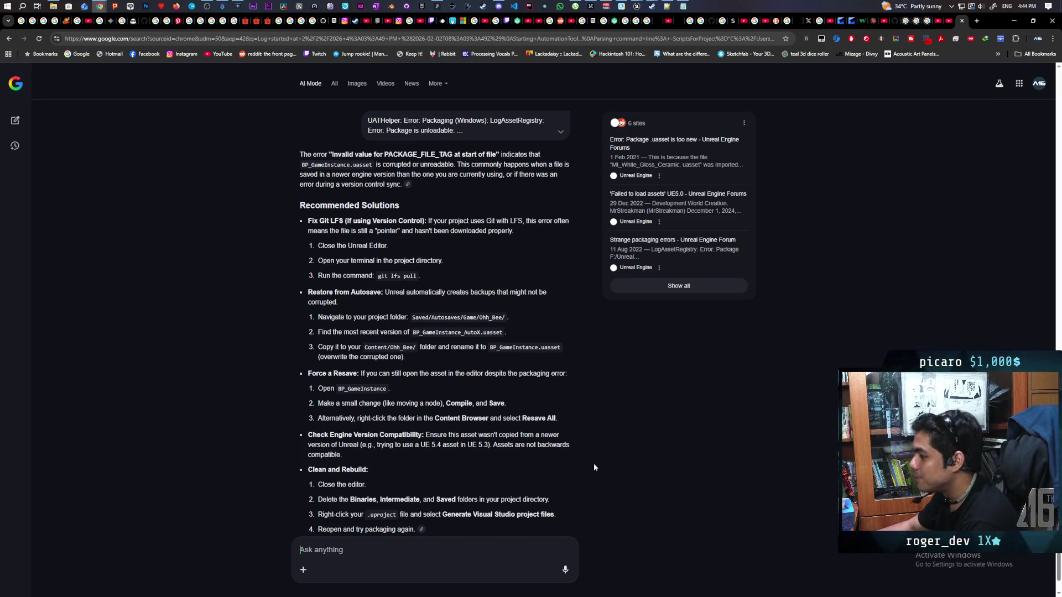
scroll(598, 464, "up", 2)
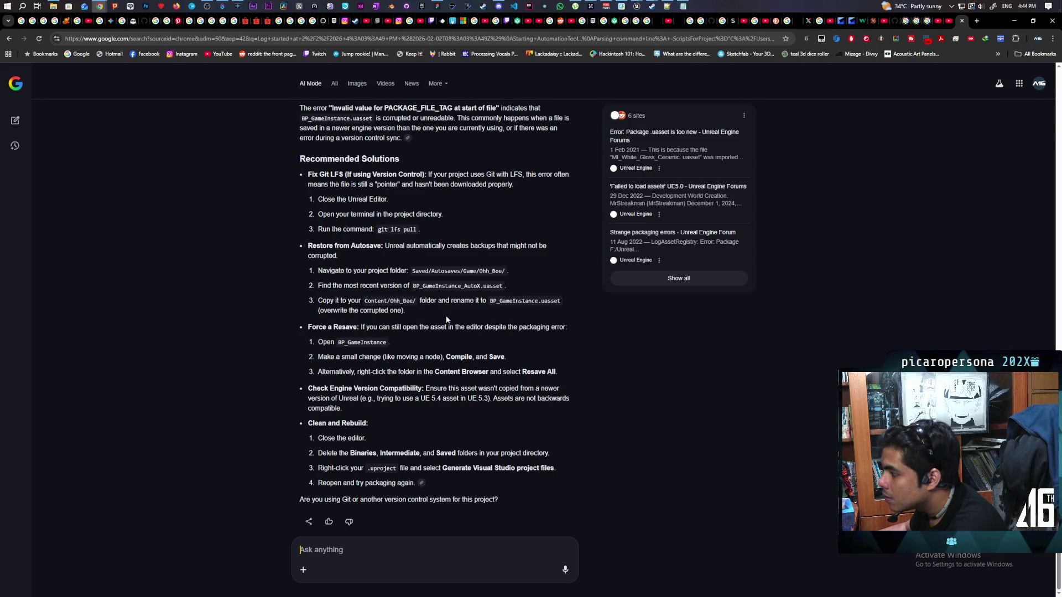
mouse_move(638, 6)
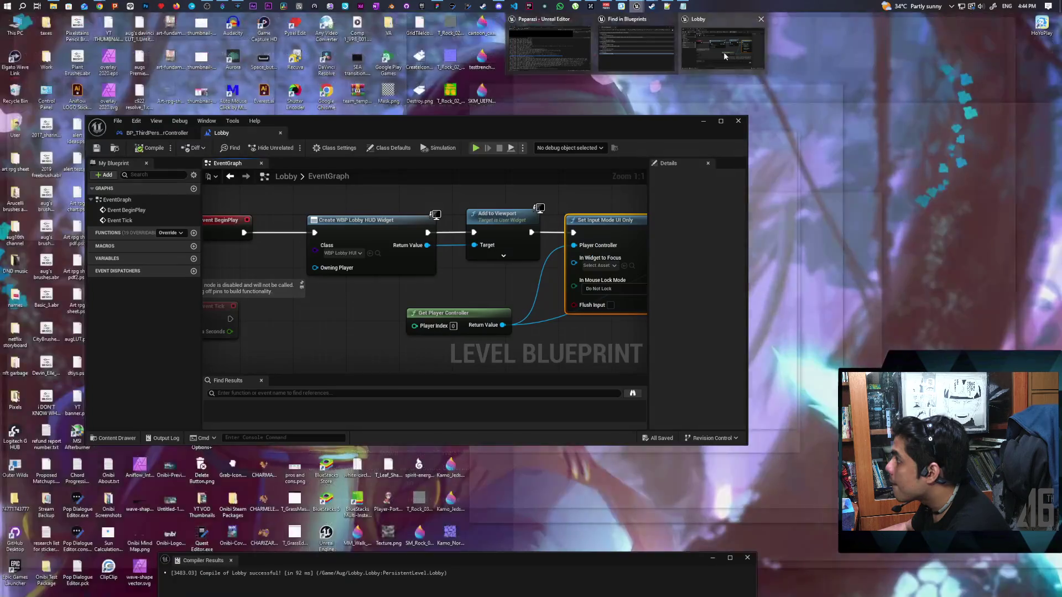
- Bring back the Lobby blueprint window, clear the Content Drawer search and open the Ohh_Bee folder
left_click(722, 41)
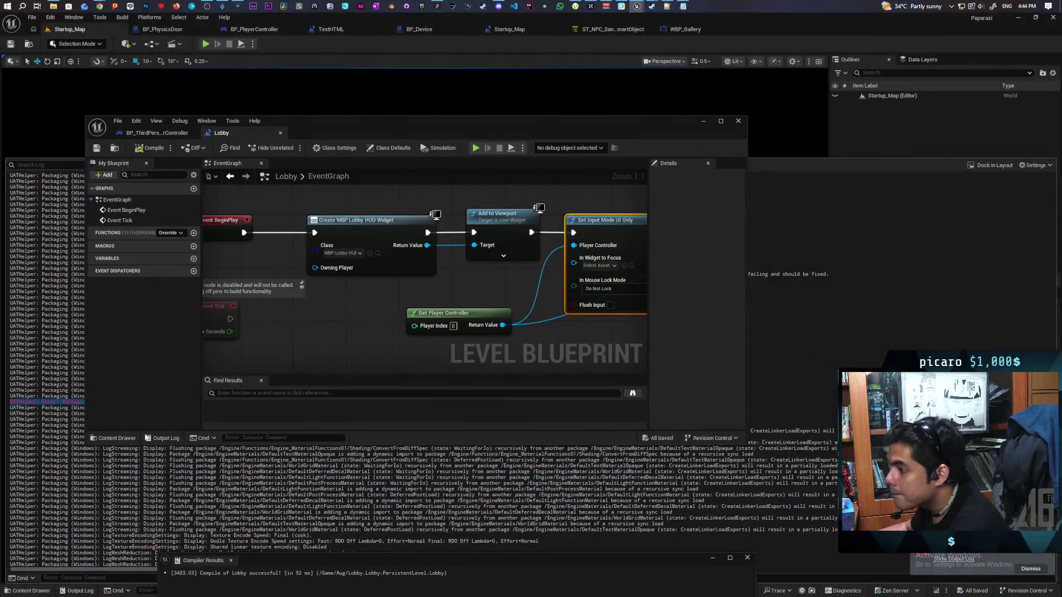
left_click(113, 438)
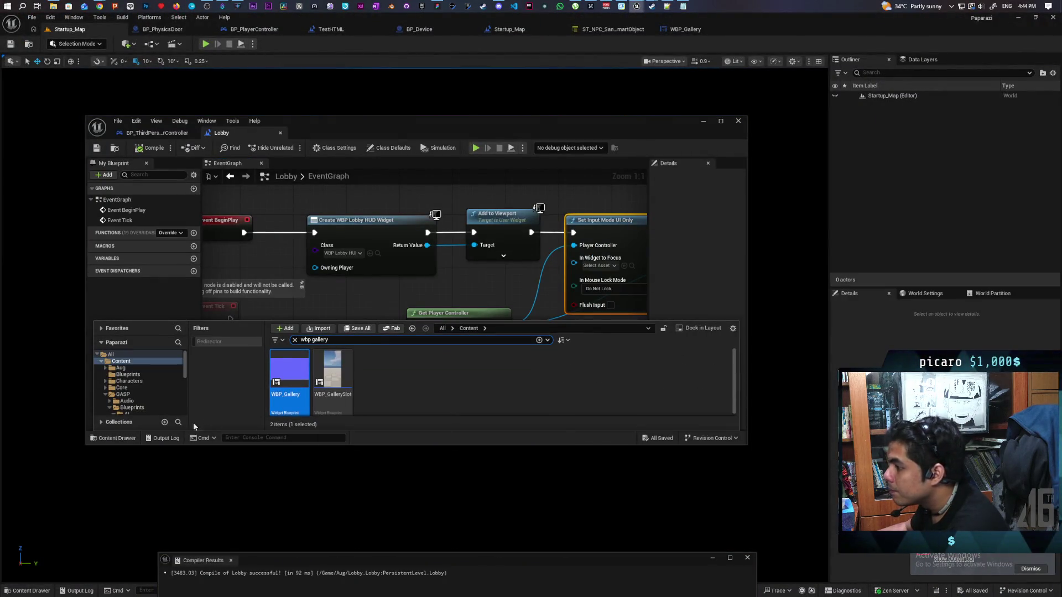
left_click(156, 439)
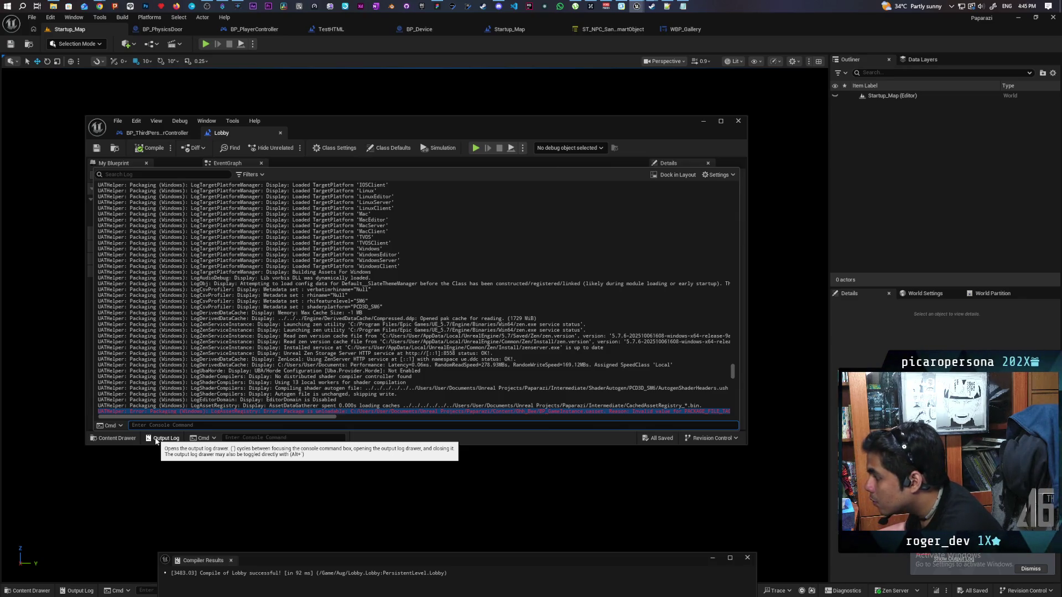
left_click(112, 438)
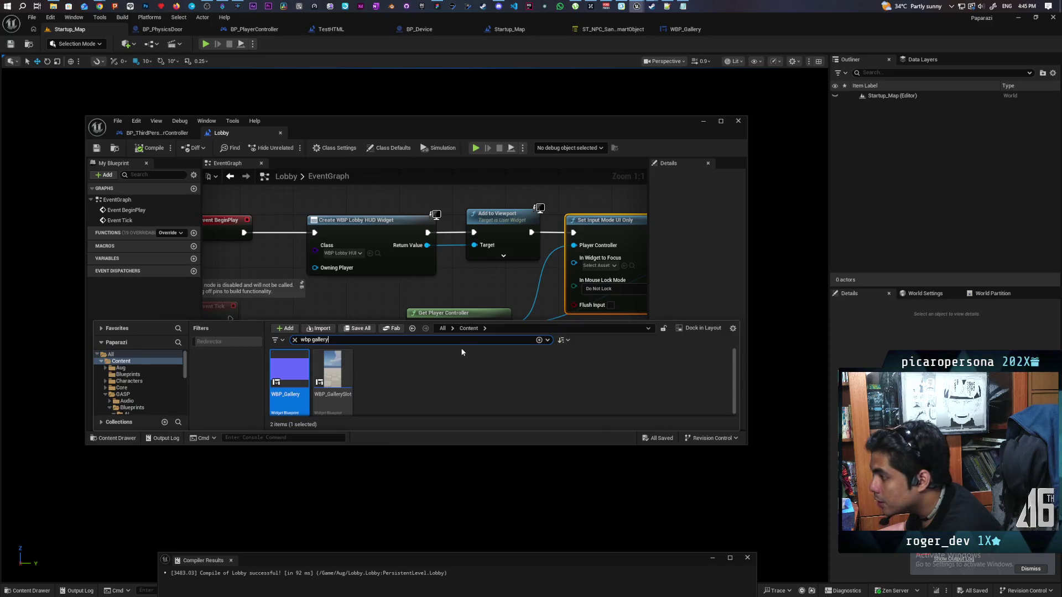
left_click(295, 340)
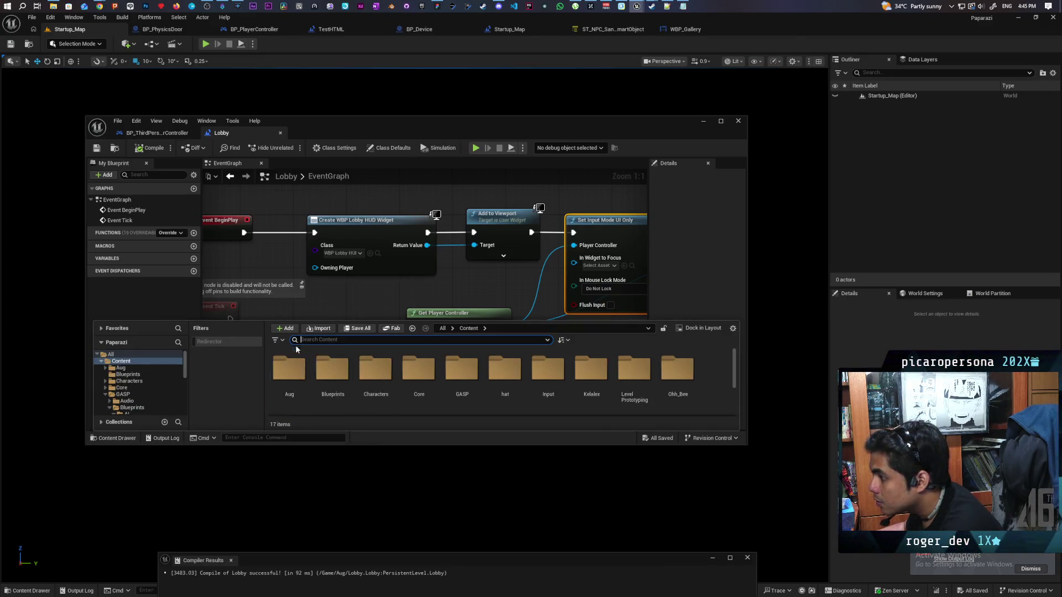
double_click(676, 369)
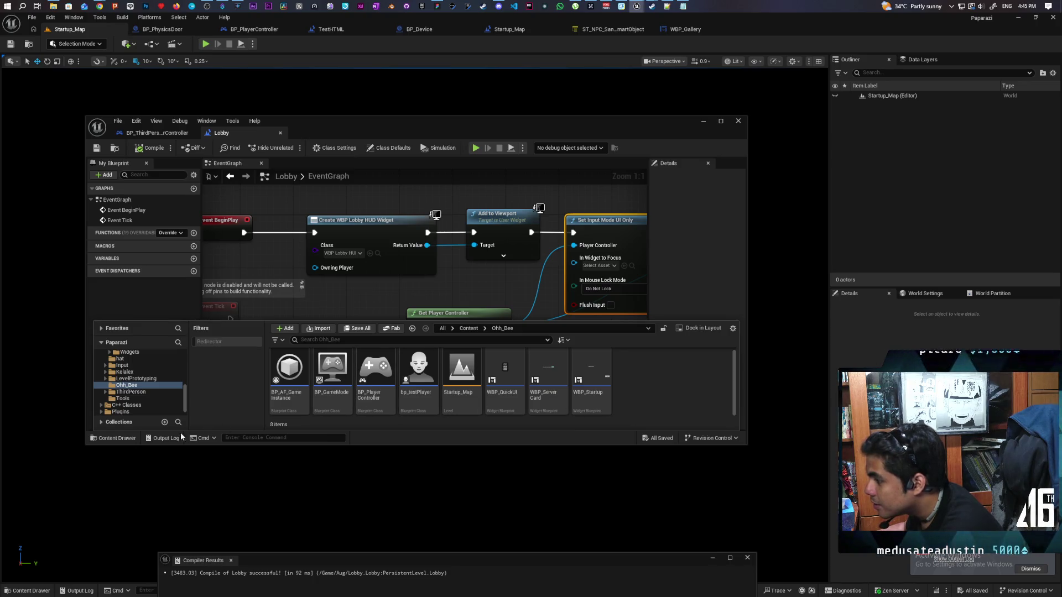
- Recheck the packaging Output Log, then hide it to view the Lobby graph and access the Edit menu
left_click(162, 439)
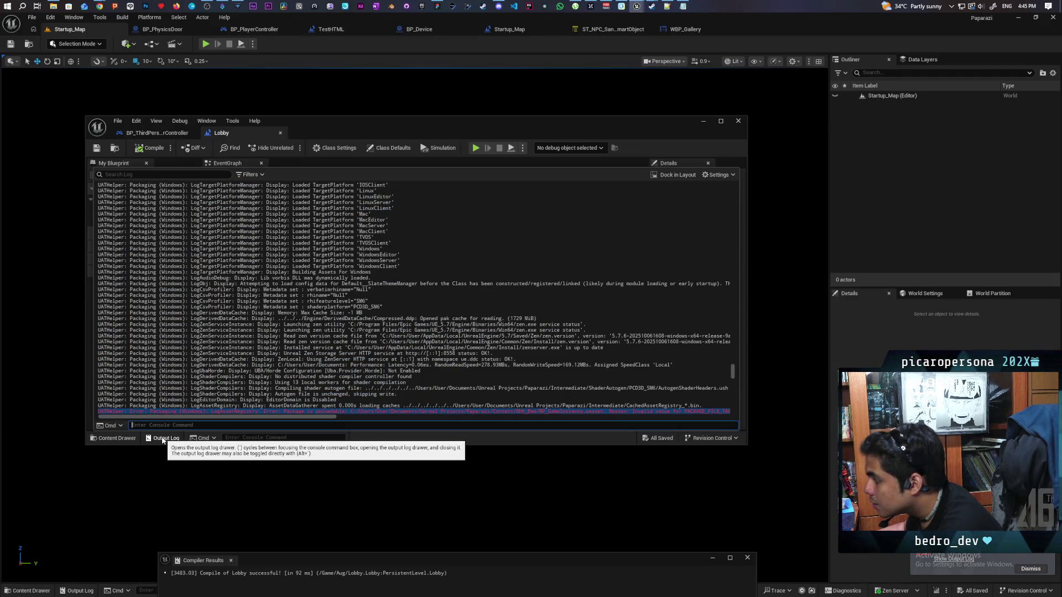
left_click(163, 438)
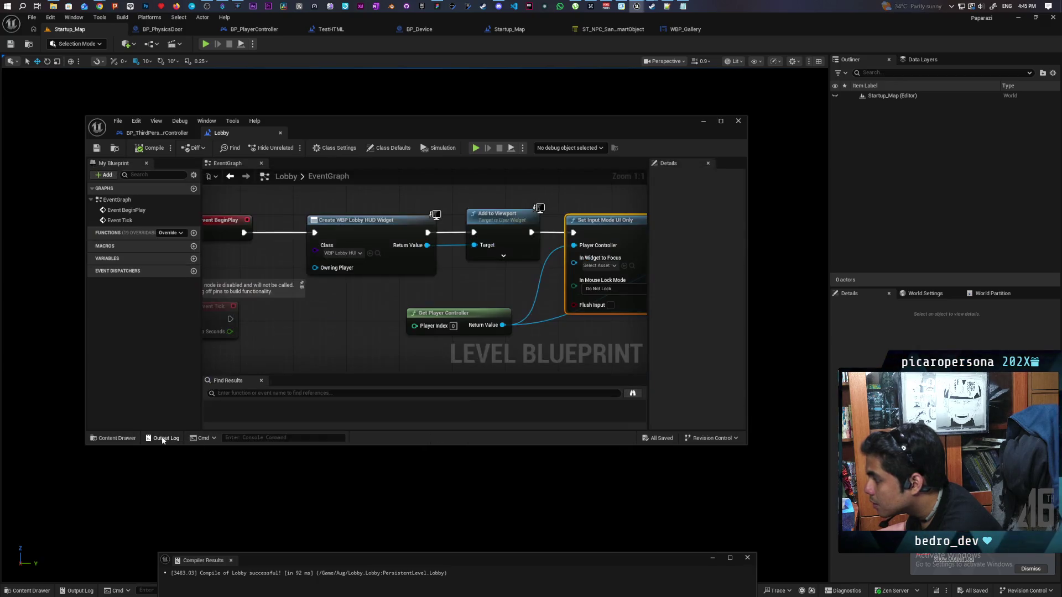
left_click(136, 121)
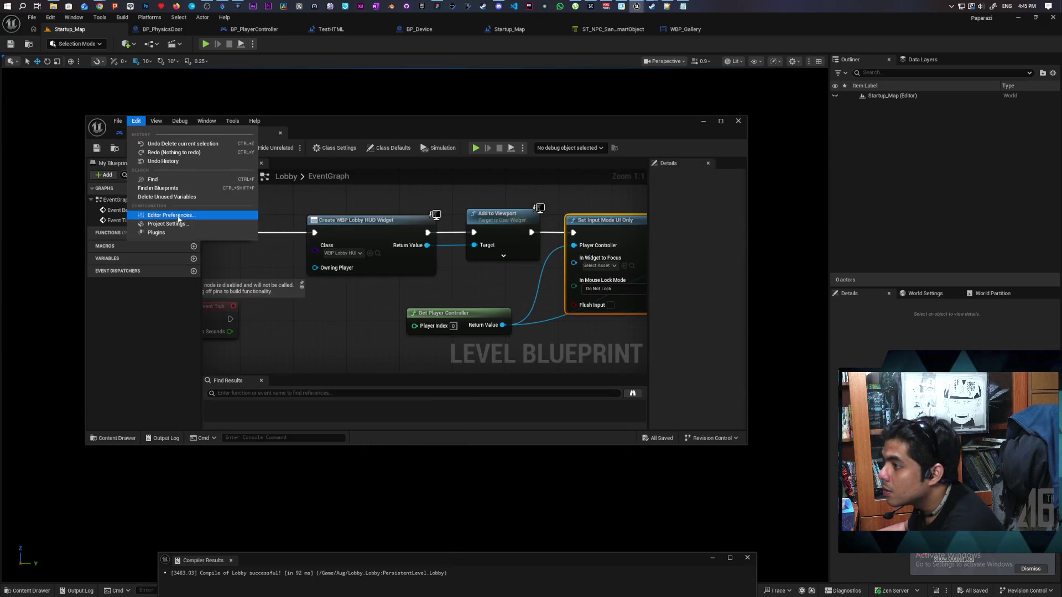
- In Project Settings, search 'game insta' and browse to the BP_AF_GameInstance Game Instance Class asset
left_click(168, 223)
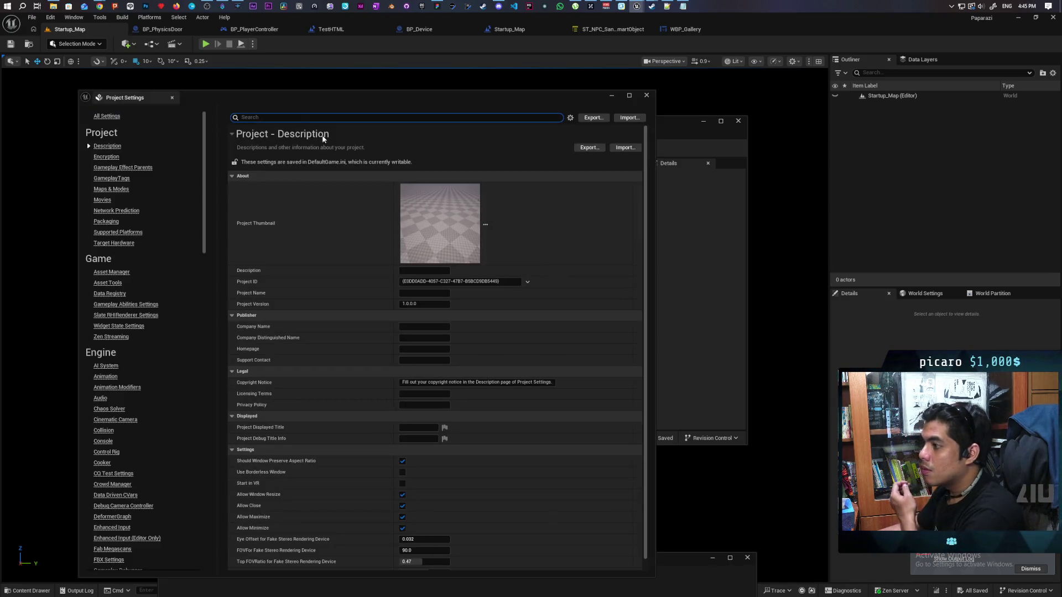
type("game insta")
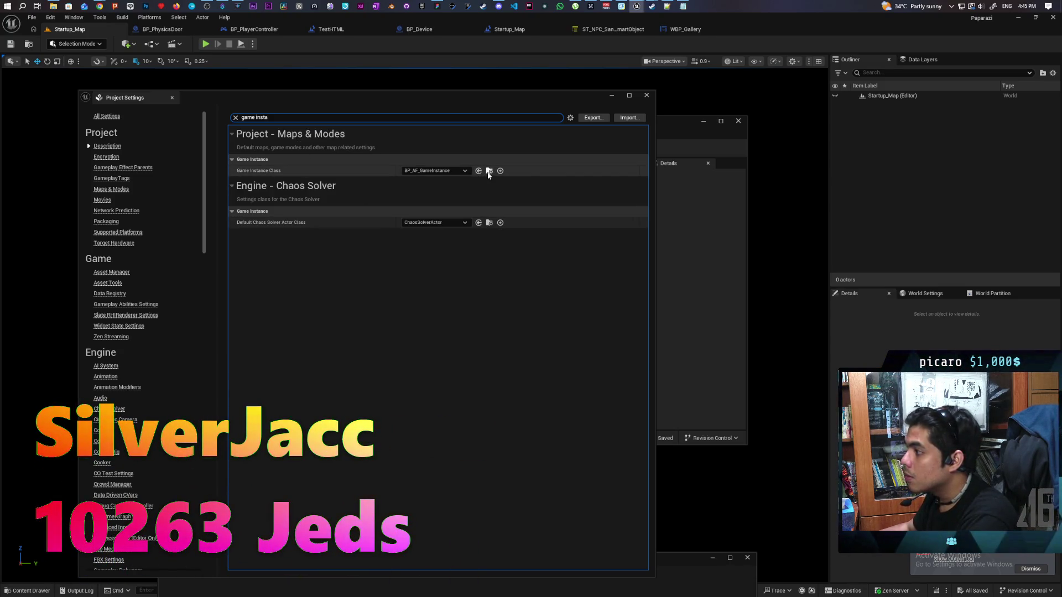
left_click(490, 170)
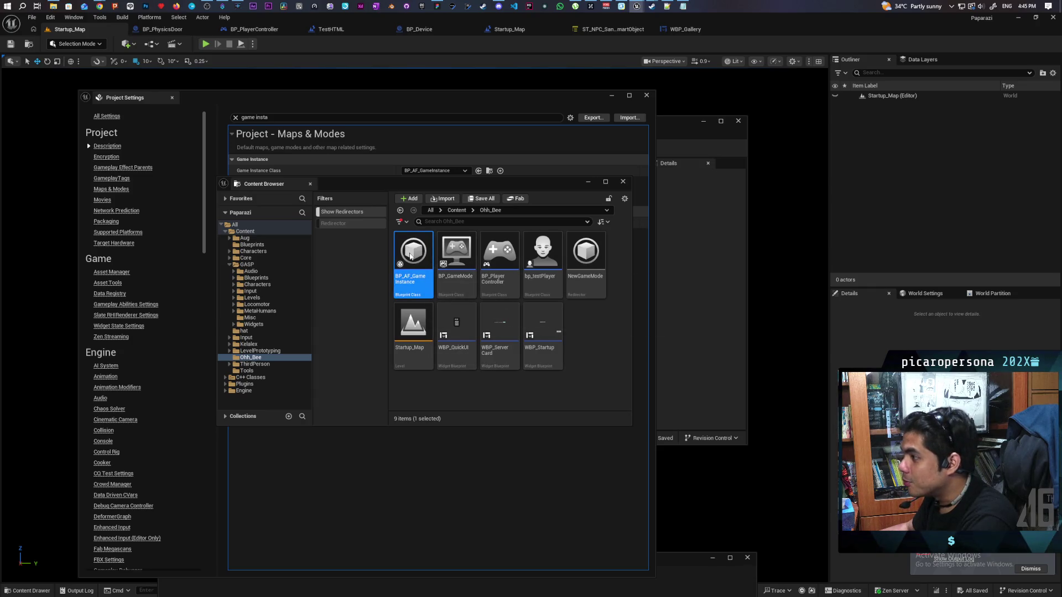
- Open BP_AF_GameInstance, nudge its Print String node slightly and save the blueprint with Ctrl+S
double_click(411, 255)
mouse_move(374, 101)
left_mouse_down()
mouse_move(380, 244)
mouse_move(455, 347)
mouse_move(404, 268)
mouse_move(403, 173)
mouse_move(393, 171)
left_mouse_up()
left_click(703, 121)
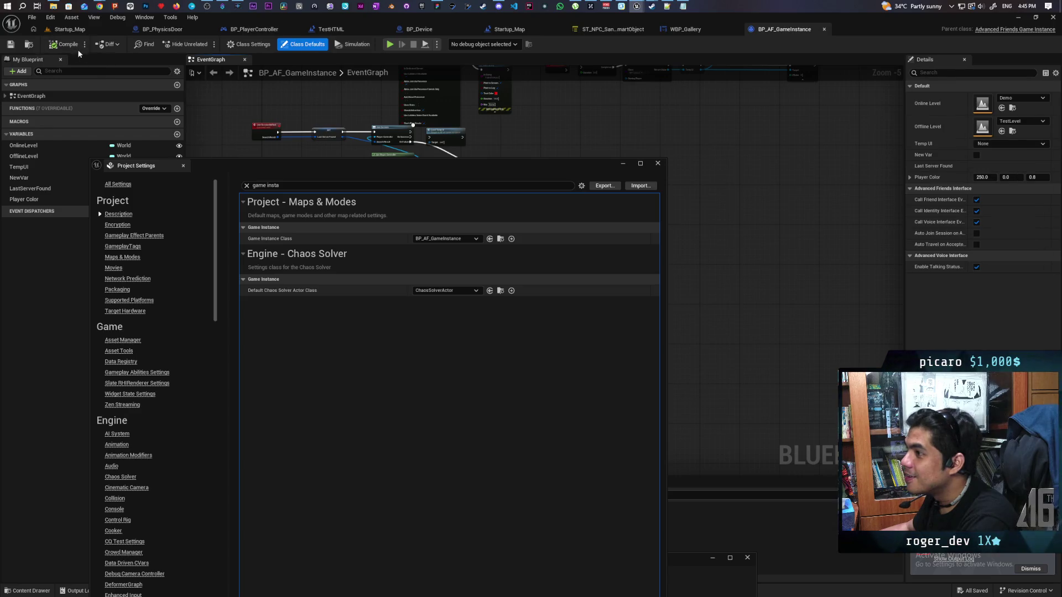
left_click_drag(488, 165, 482, 214)
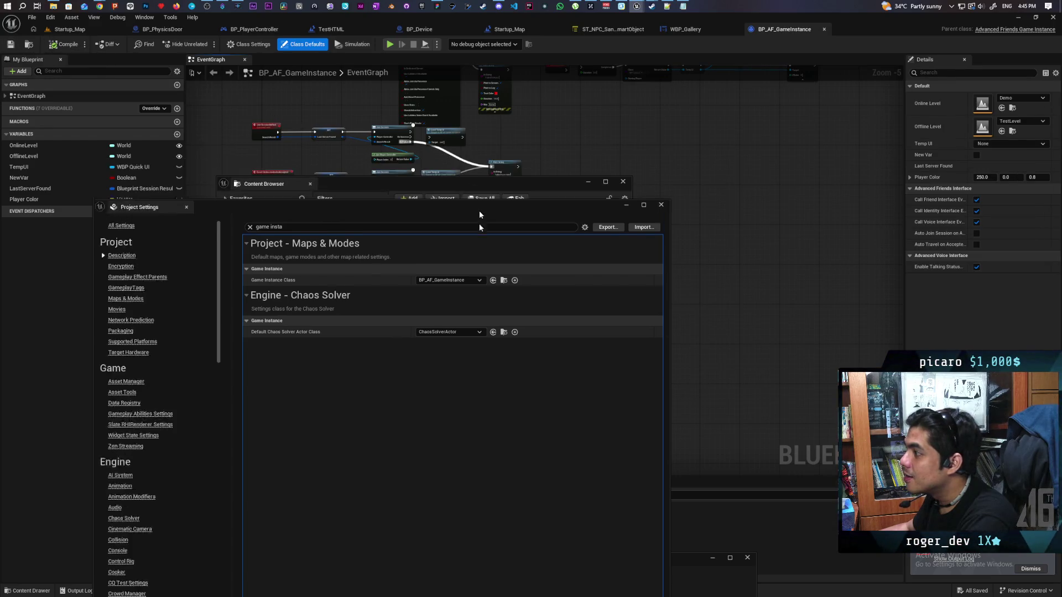
left_click(494, 287)
left_click_drag(565, 181, 565, 280)
mouse_move(507, 164)
left_mouse_down()
mouse_move(531, 160)
mouse_move(511, 152)
left_mouse_up()
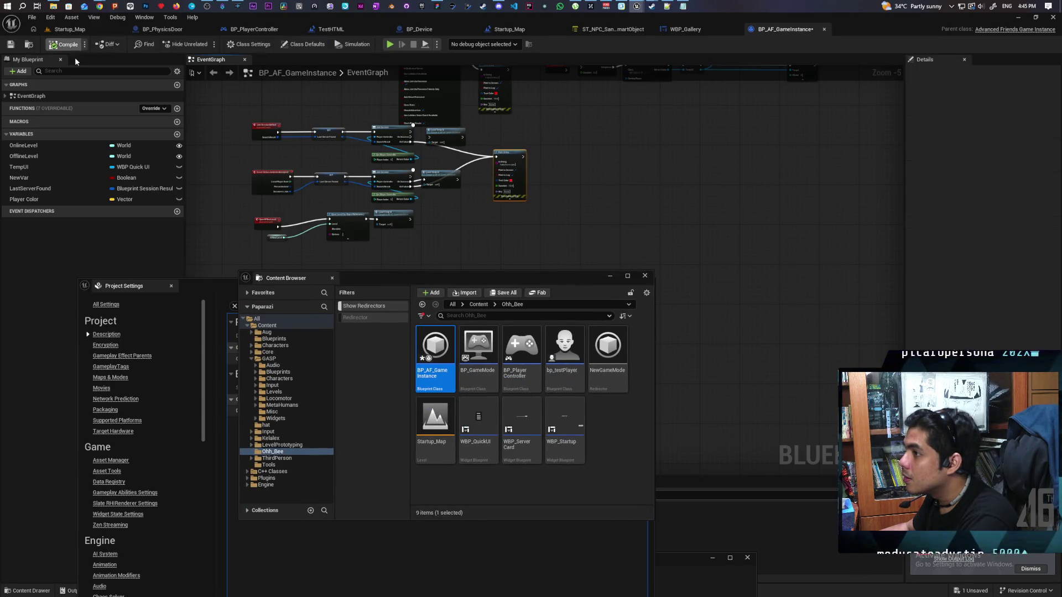
key("ctrl+s")
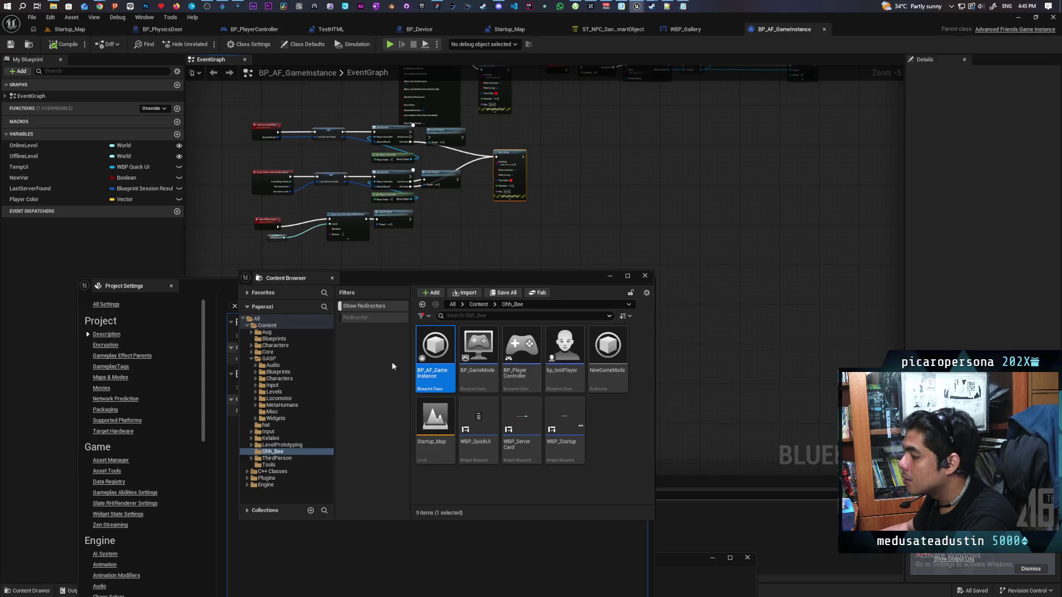
- From Startup_Map, package the project via Platforms > Package Project into the selected output folder
left_click(66, 28)
left_click(149, 17)
mouse_move(188, 104)
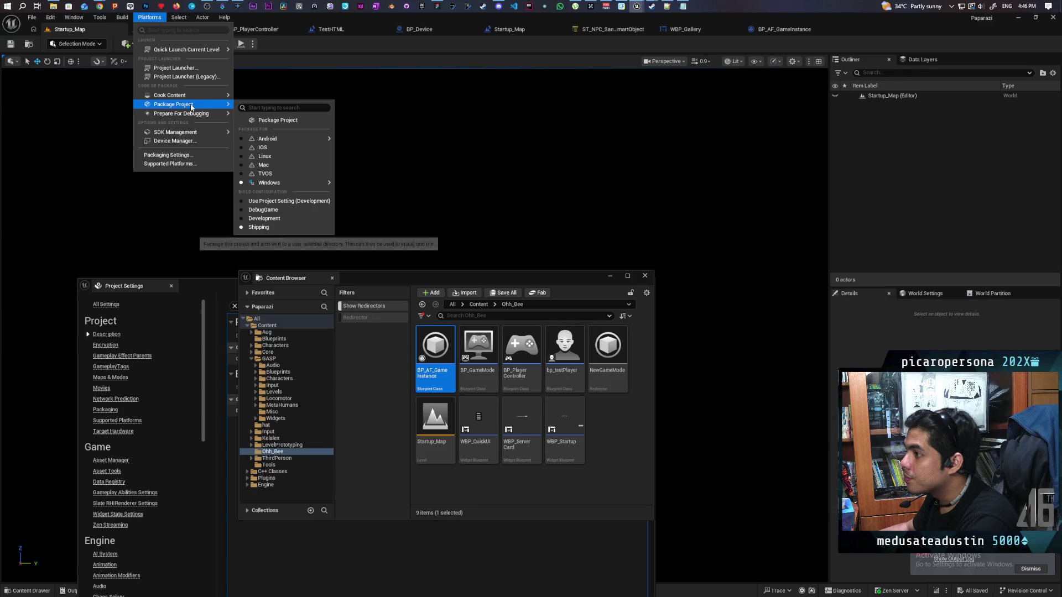
left_click(273, 120)
left_click(424, 298)
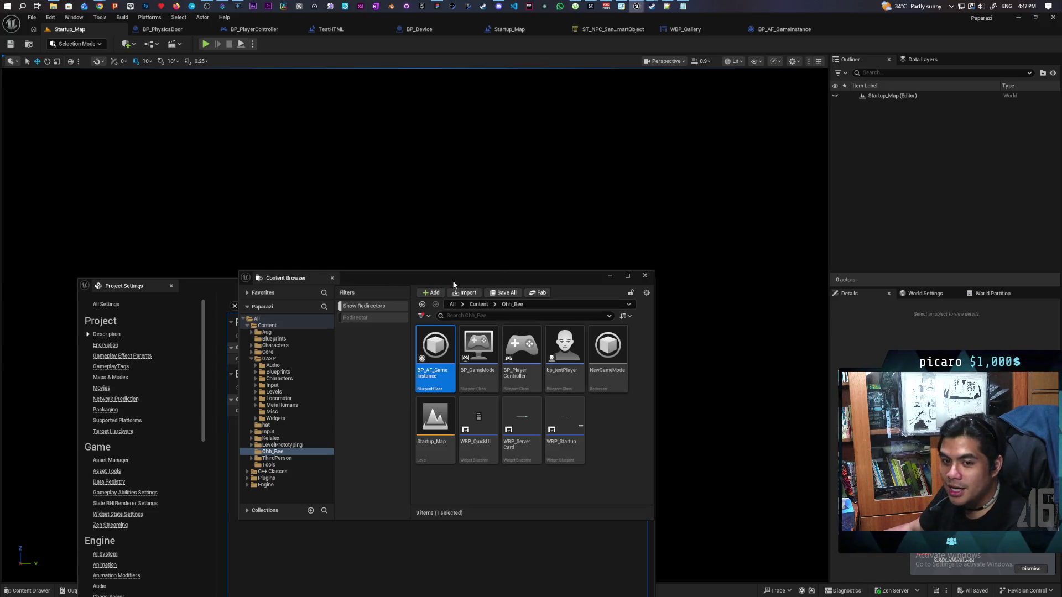
left_click(645, 277)
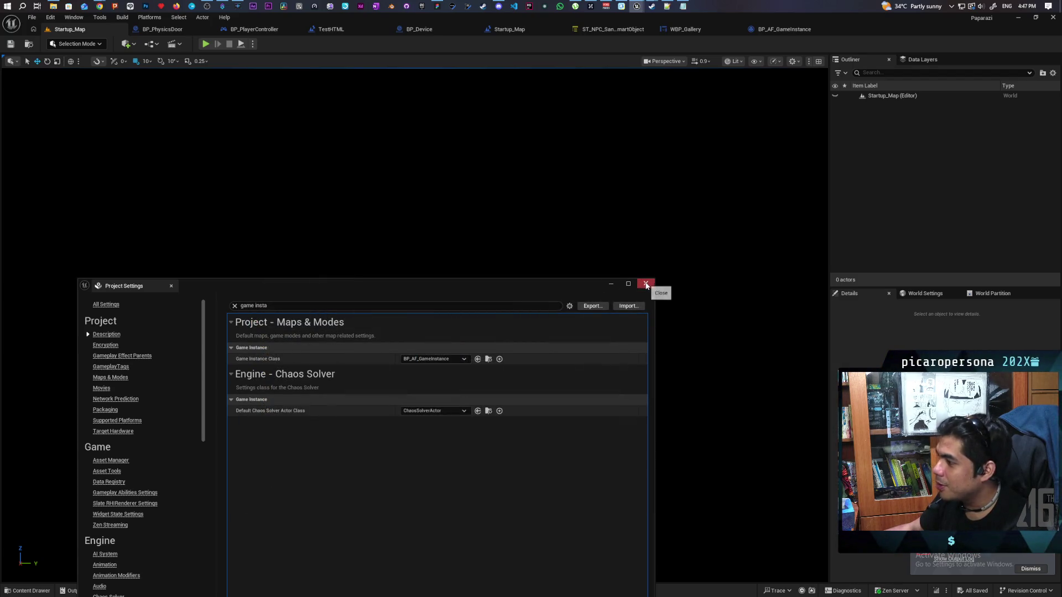
- Close Project Settings, select the BP_GameInstance.uasset error in the Output Log, then browse to Content
left_click(646, 285)
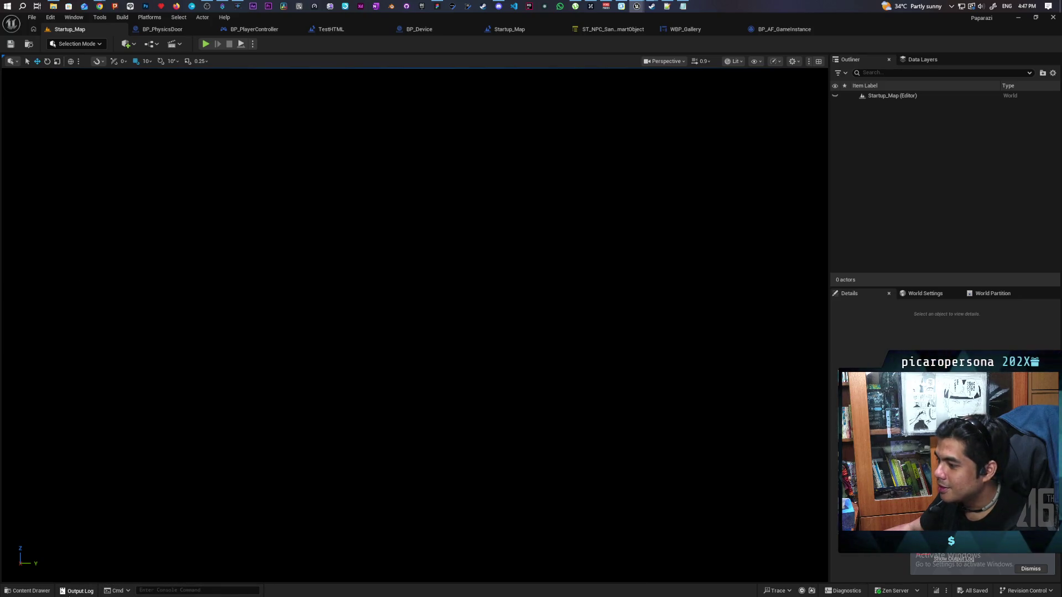
left_click(77, 591)
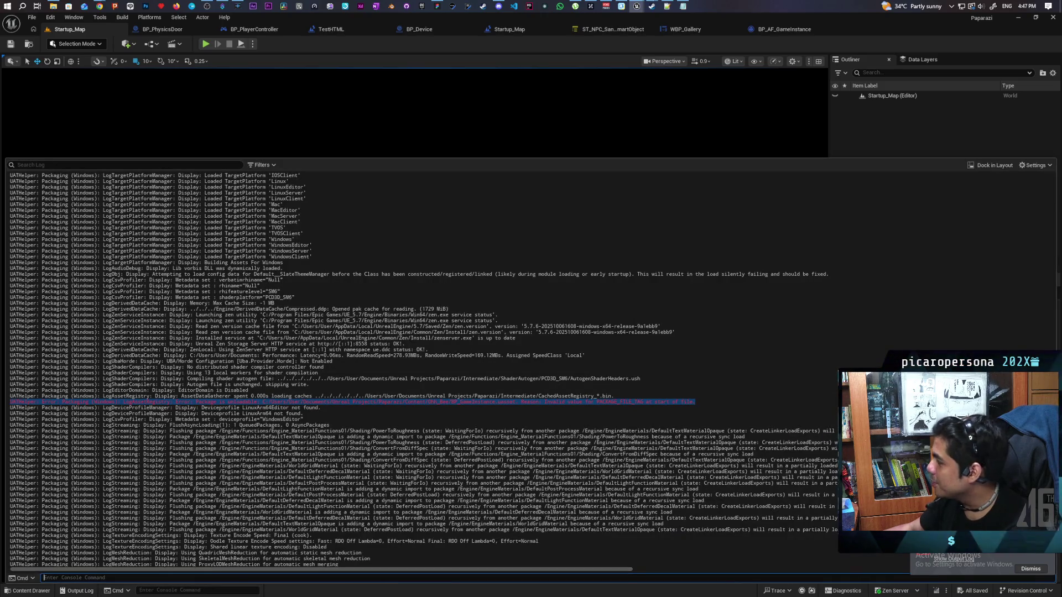
left_click(332, 401)
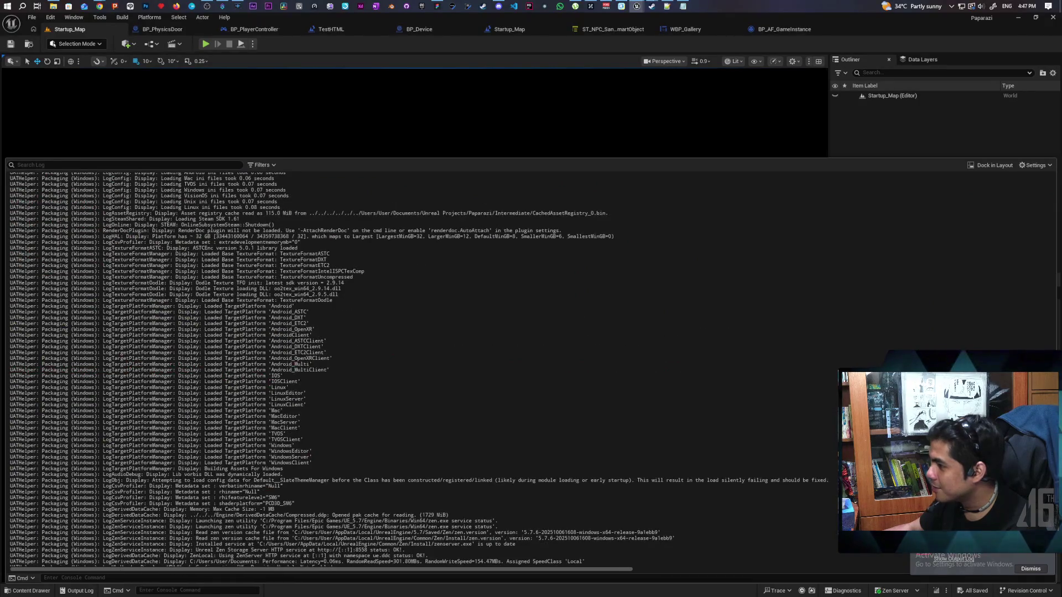
scroll(819, 499, "up", 5)
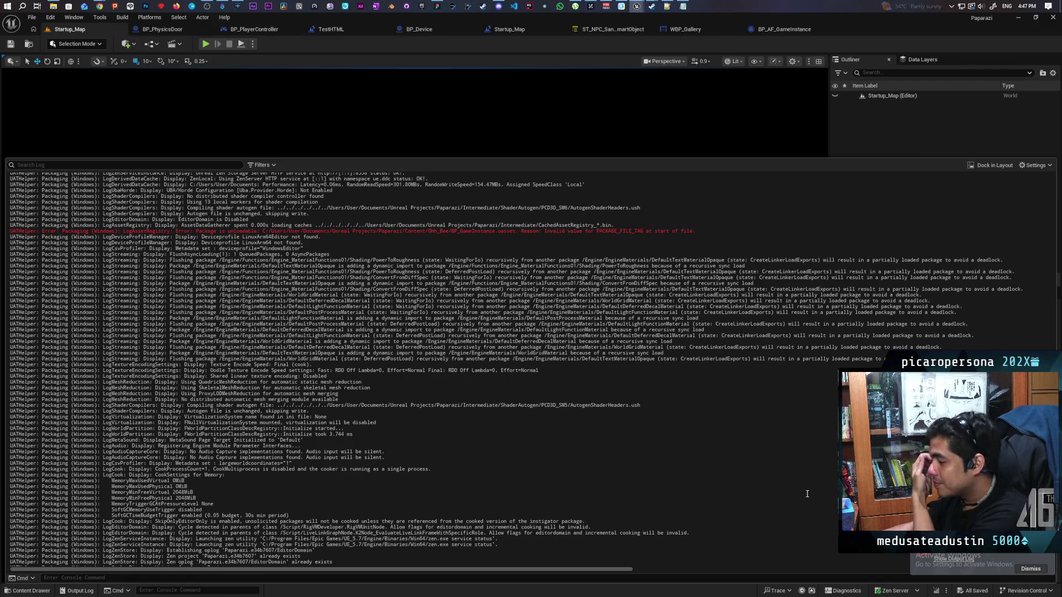
double_click(466, 232)
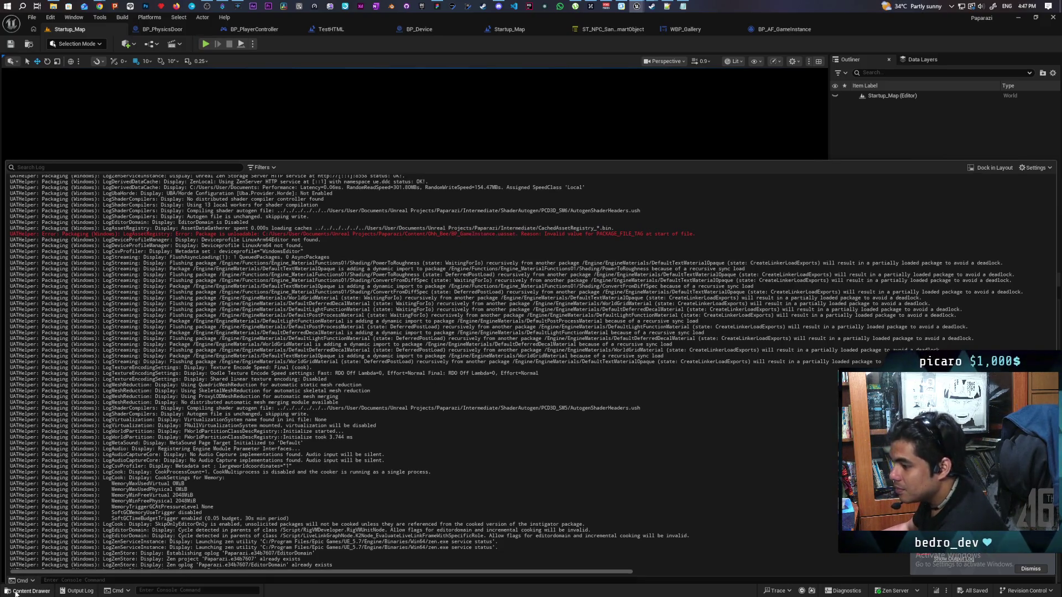
left_click(23, 591)
left_click(372, 392)
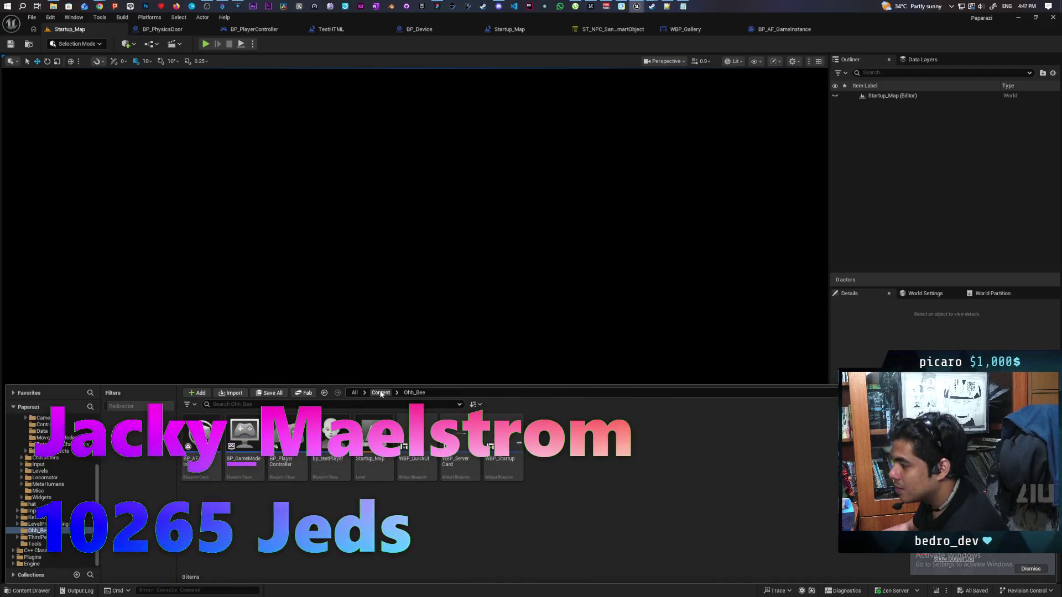
- Search 'game instance' to select BP_AF_GameInstance, then clear the search and bring up the filter list
left_click(368, 402)
type("game instance")
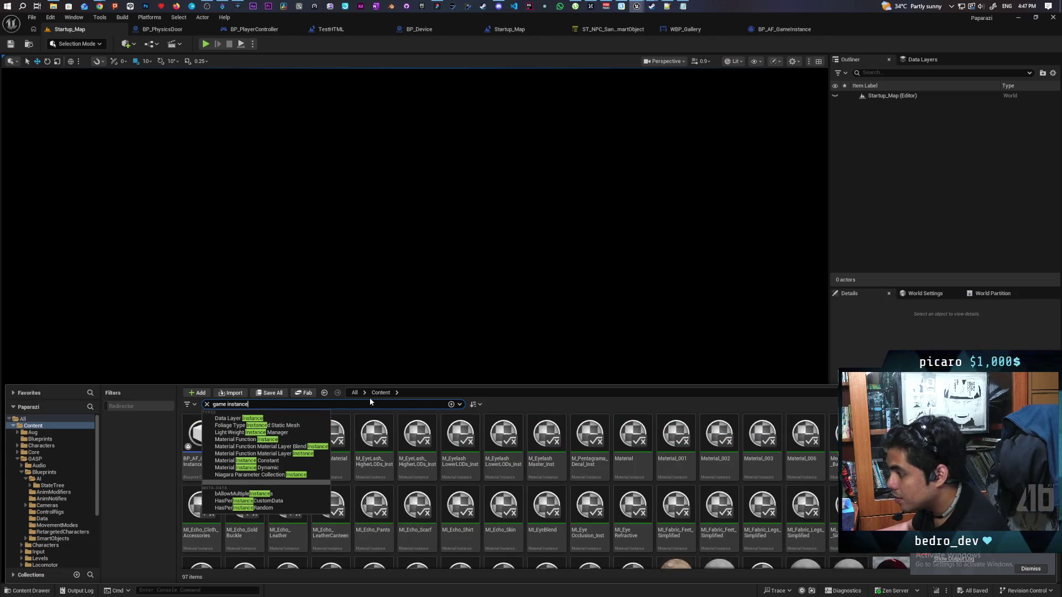
left_click(509, 403)
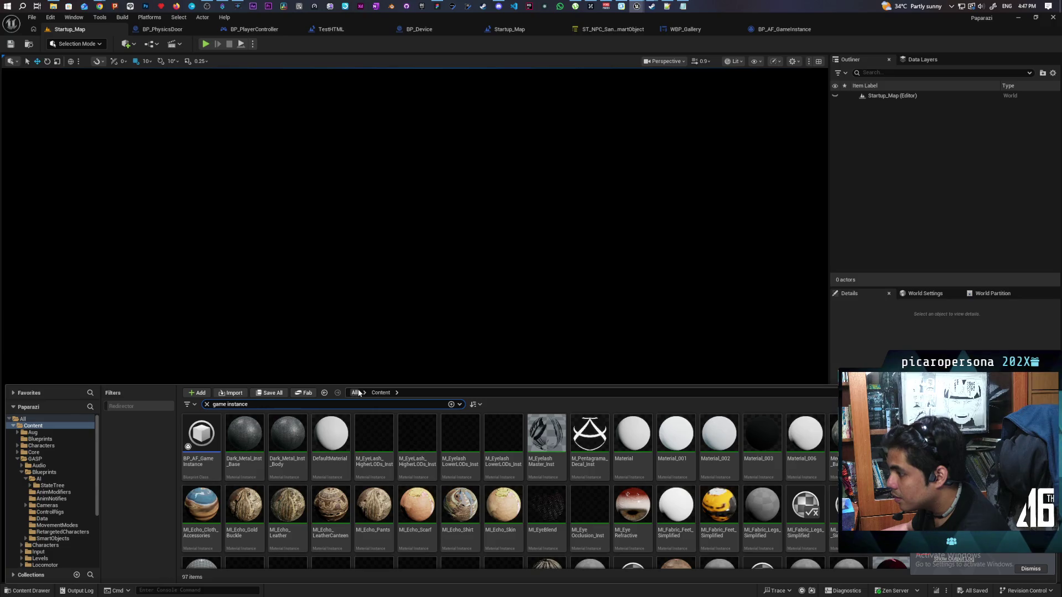
key("BackSpace")
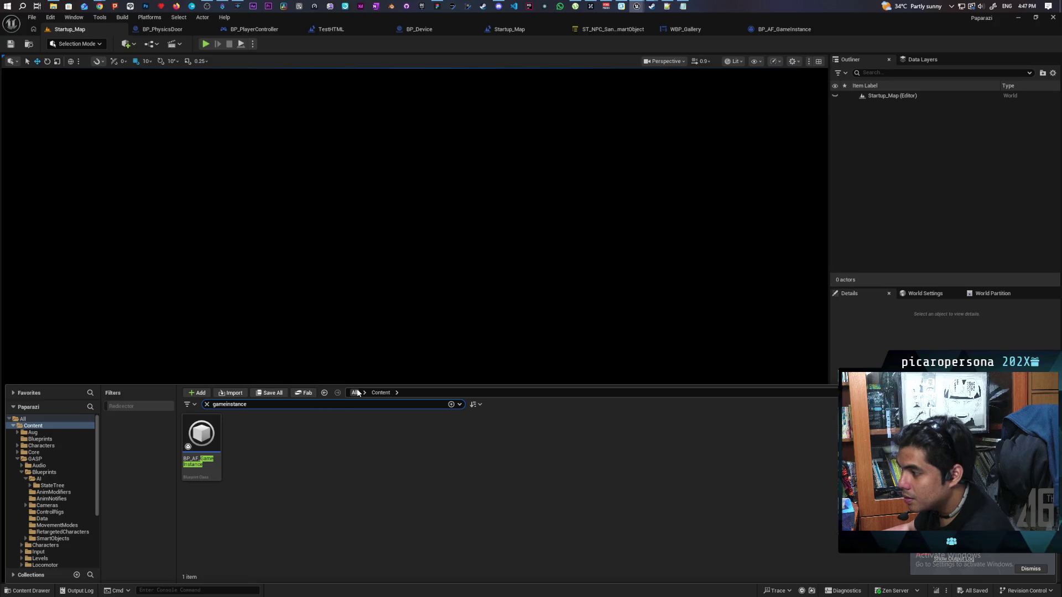
left_click(201, 443)
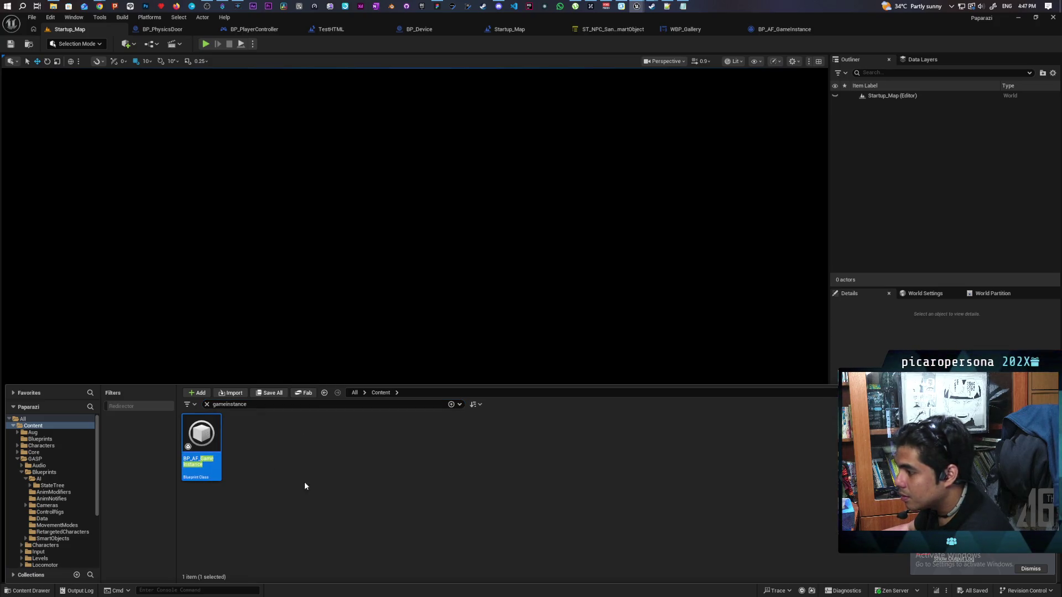
key("ctrl+b")
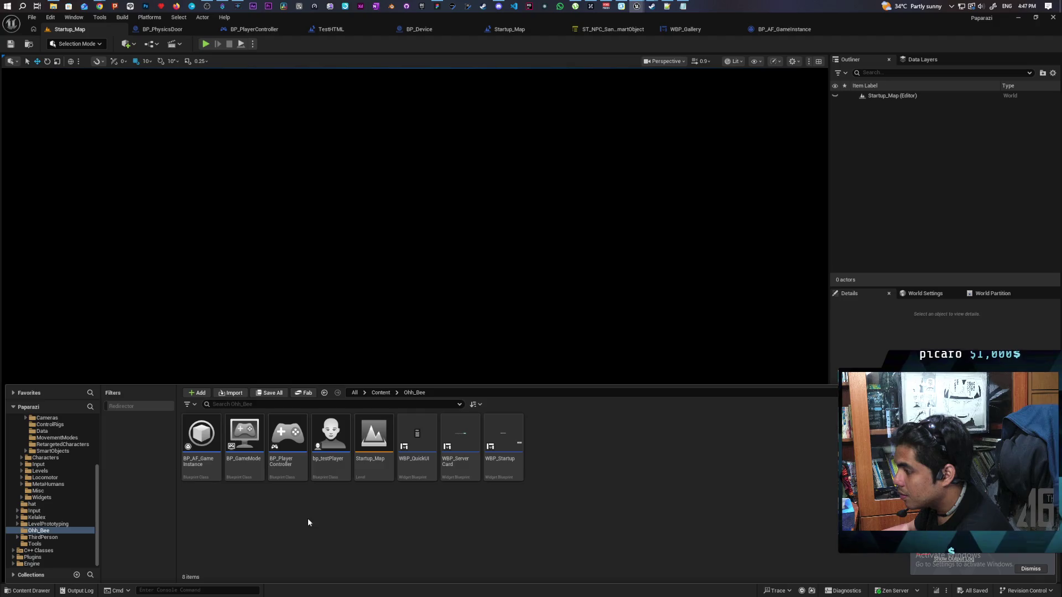
left_click(195, 405)
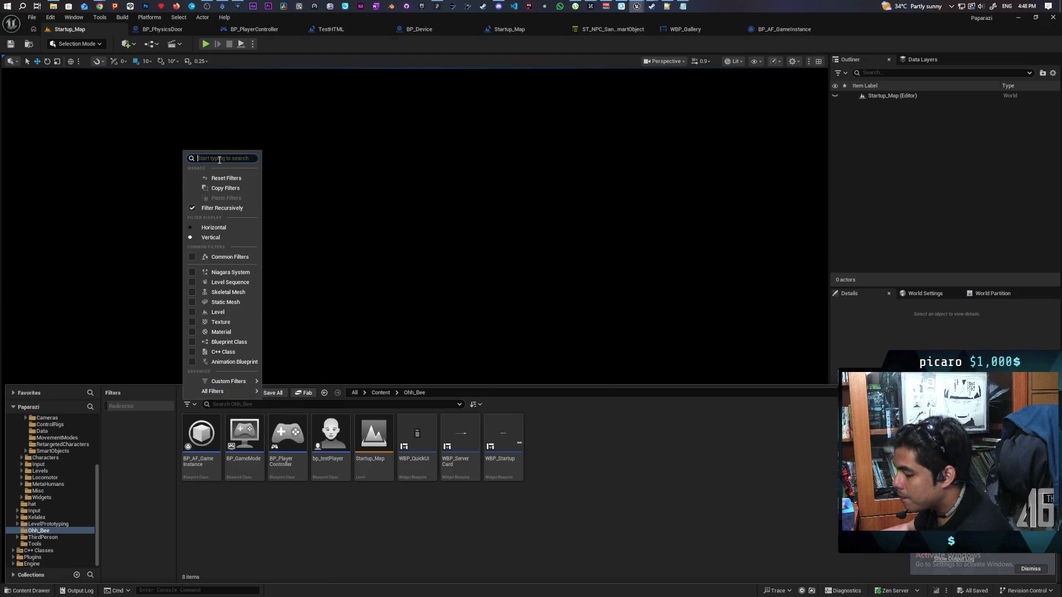
- Filter Ohh_Bee to only redirectors using the Show Redirectors and Redirector filters
type("red")
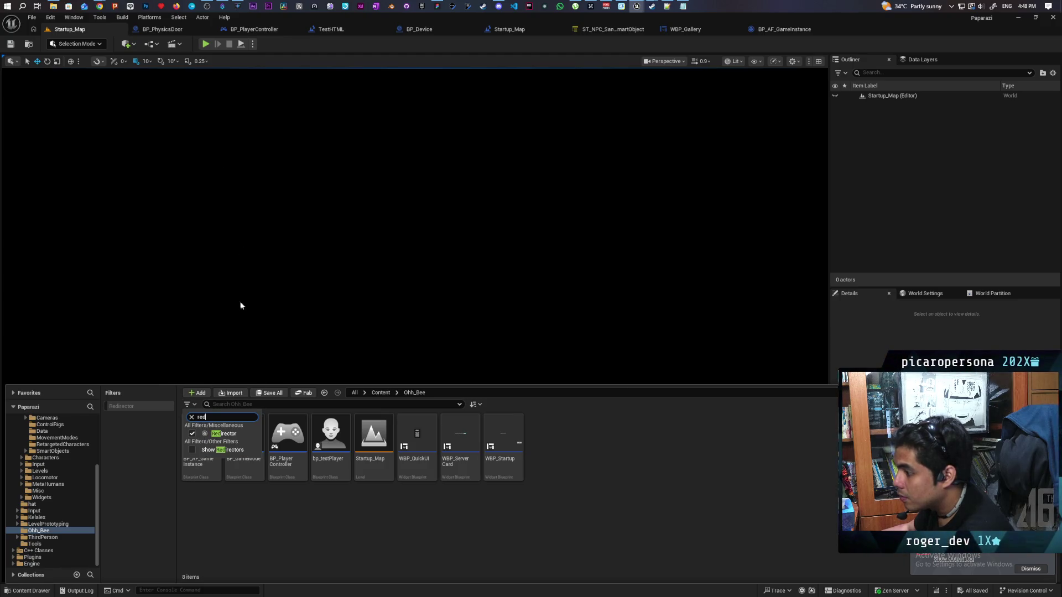
left_click(192, 433)
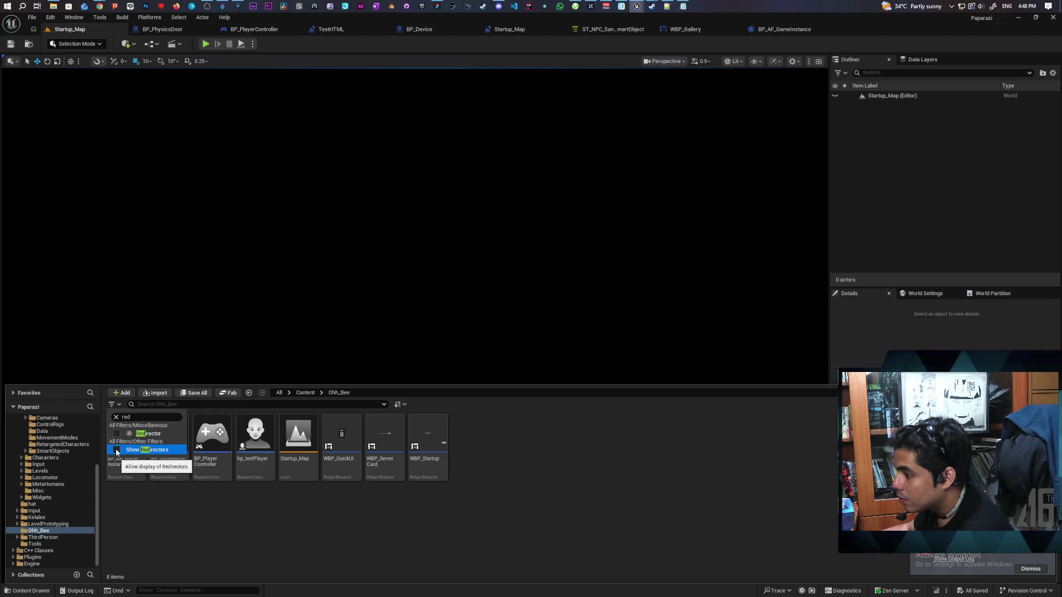
left_click(115, 449)
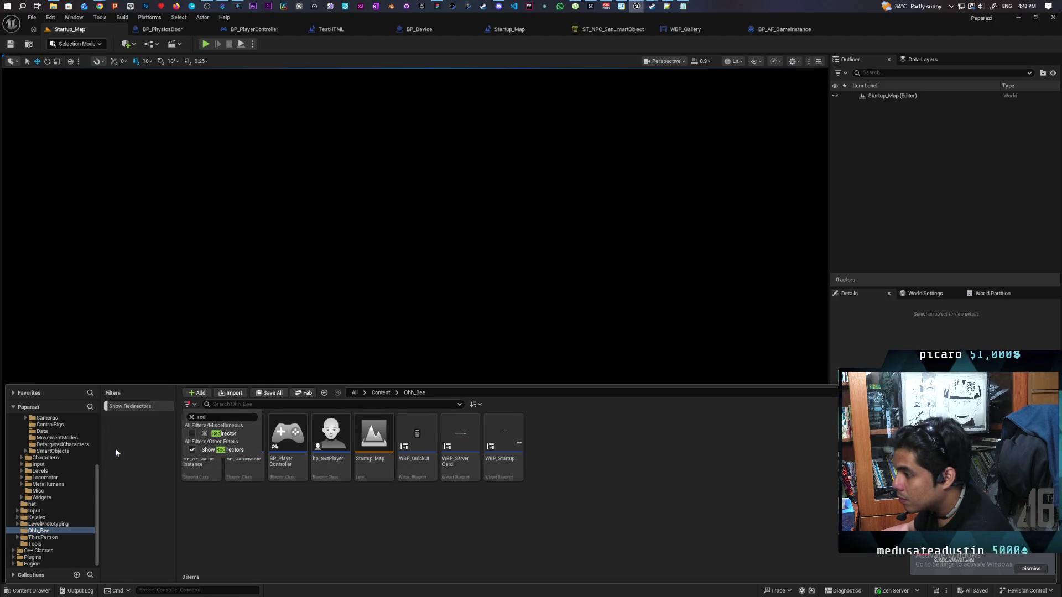
left_click(192, 434)
left_click(208, 502)
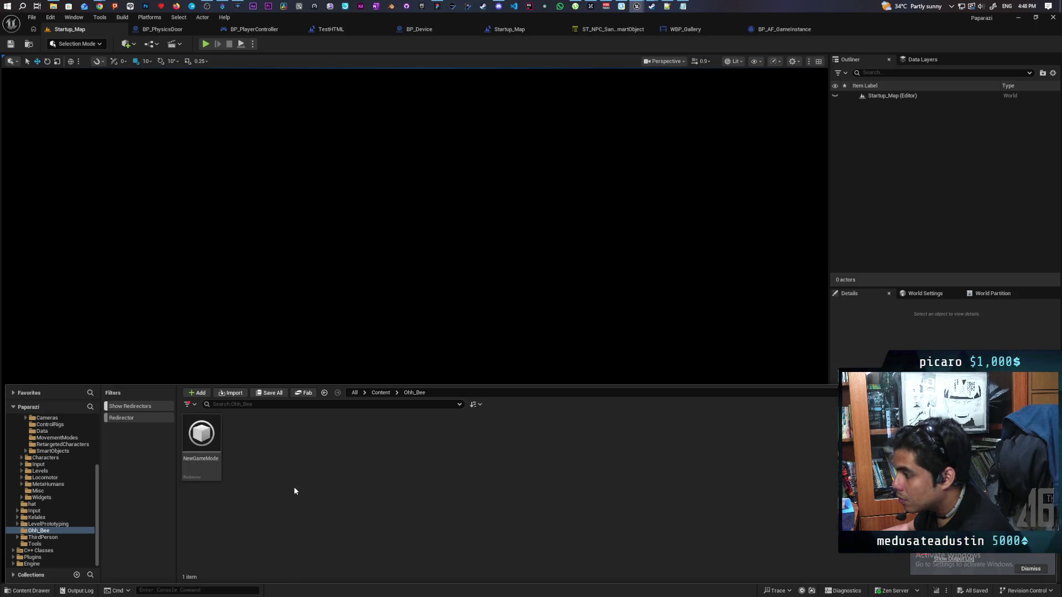
- Update the NewGameMode redirector's references and delete it as an unreferenced redirector
left_click(206, 456)
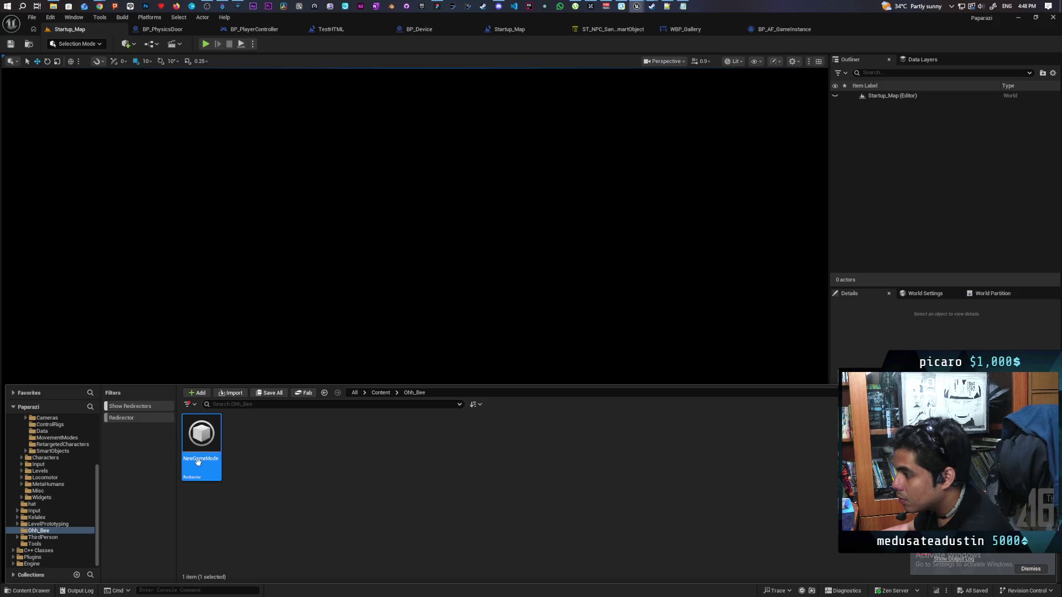
right_click(206, 459)
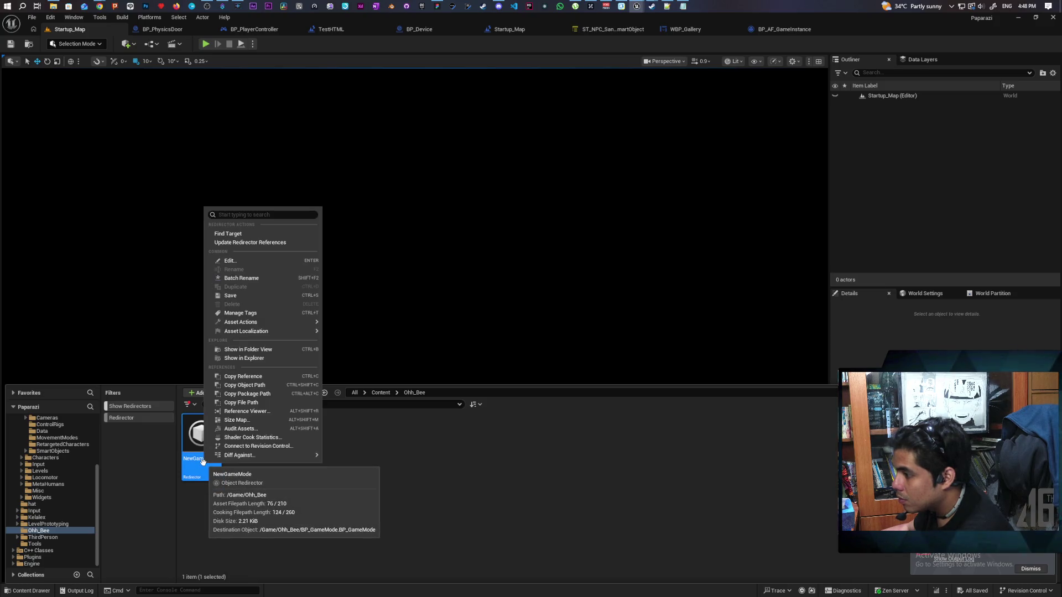
left_click(277, 243)
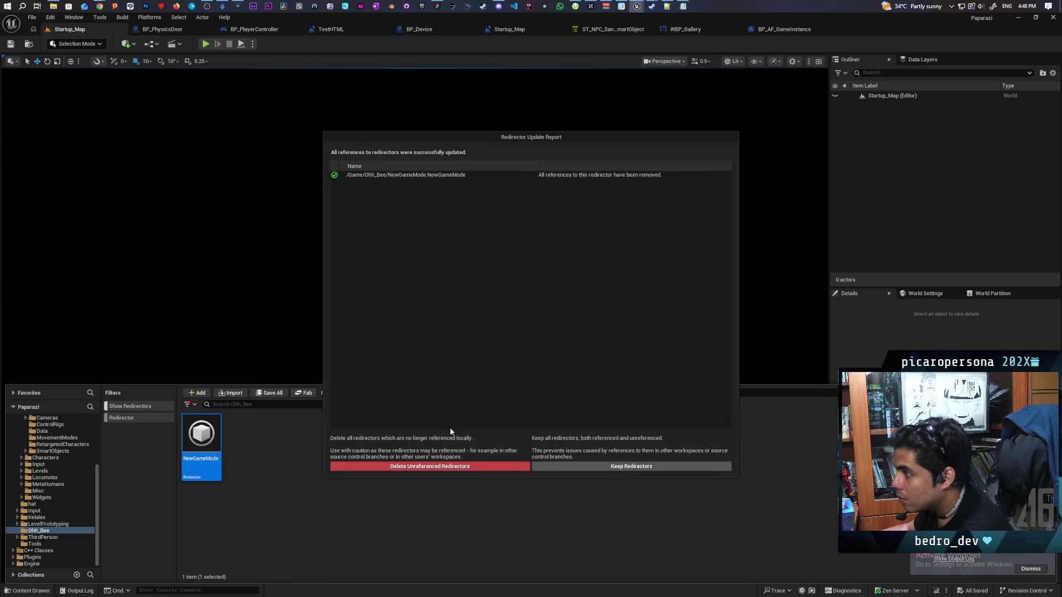
left_click(451, 467)
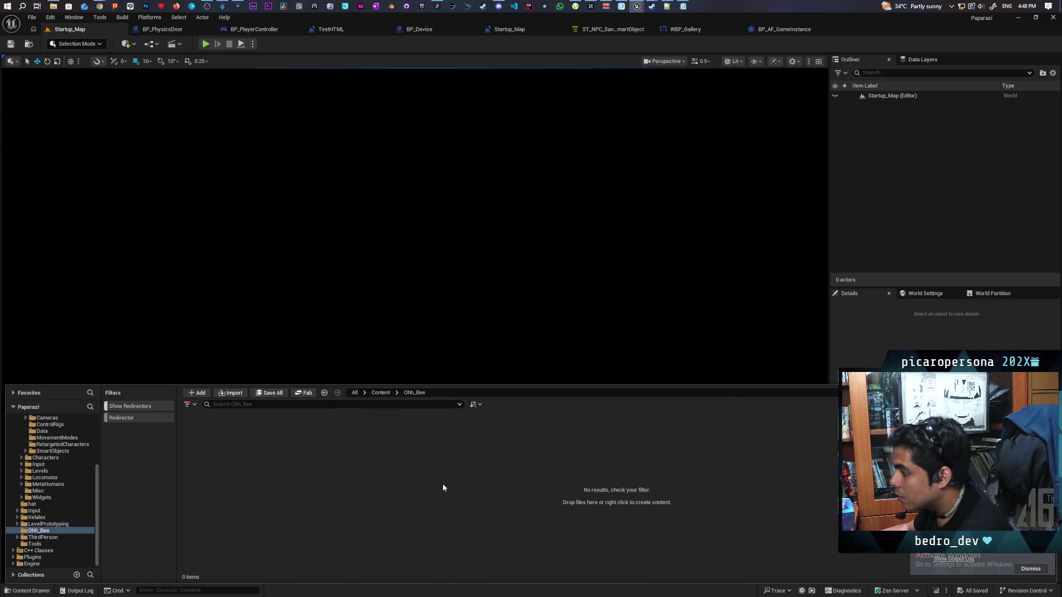
left_click(193, 404)
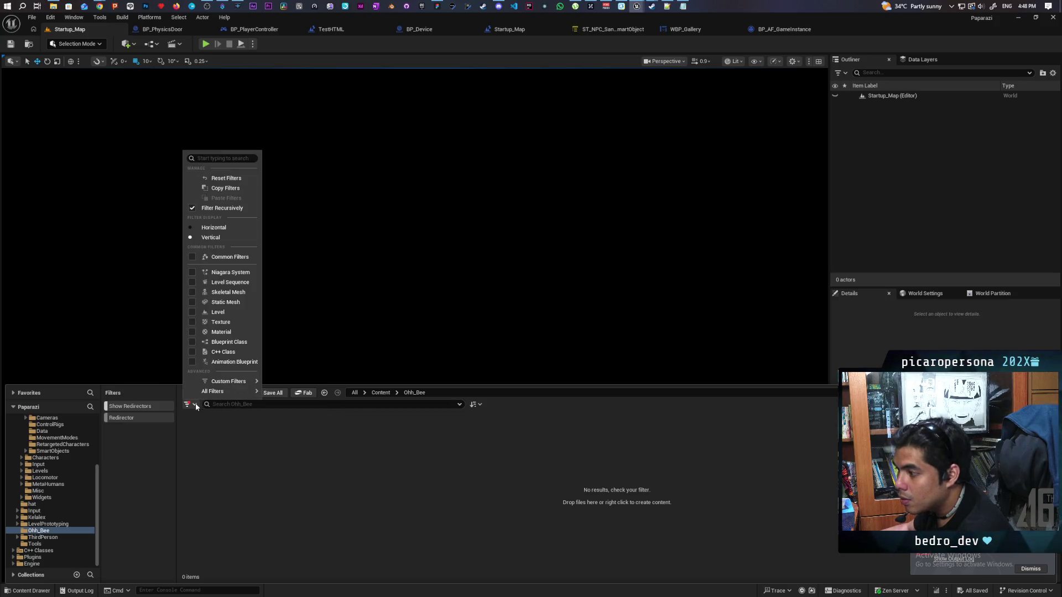
- Clear the filters, go to the top Content folder, apply the Redirector filter and select all assets
left_click(230, 178)
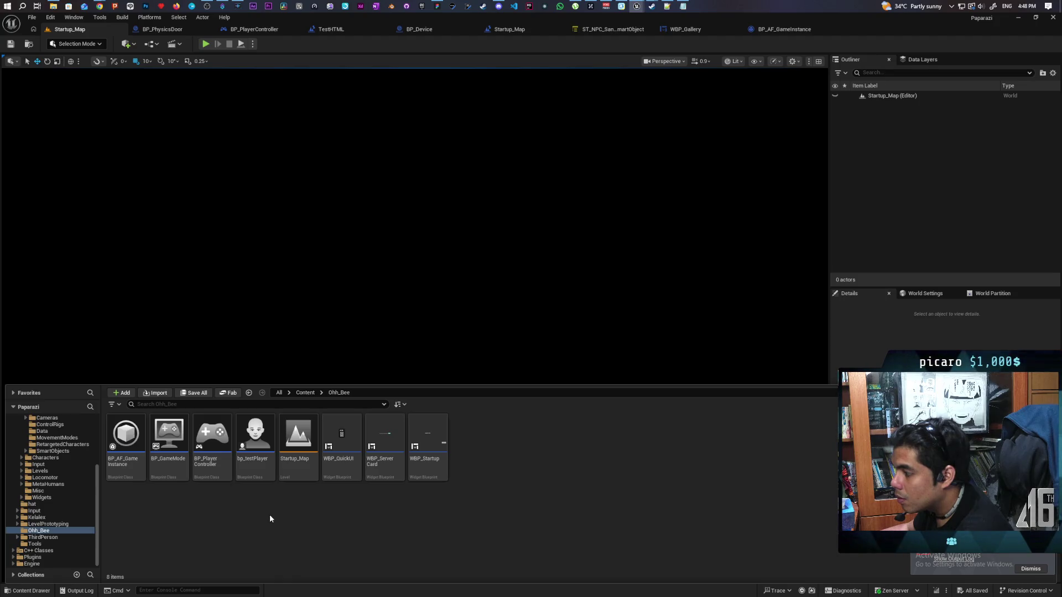
left_click(305, 393)
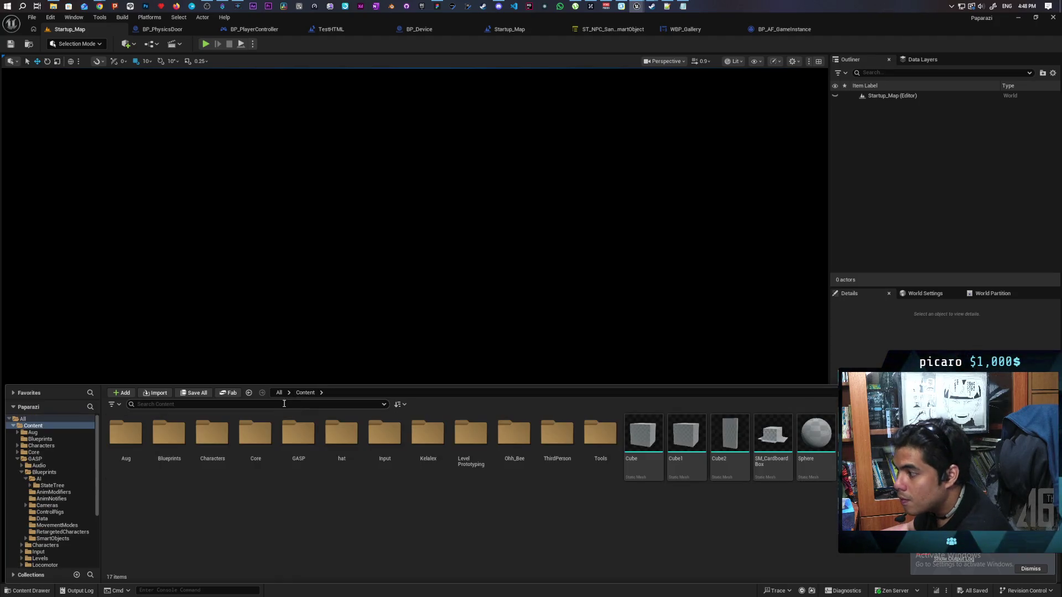
left_click(113, 404)
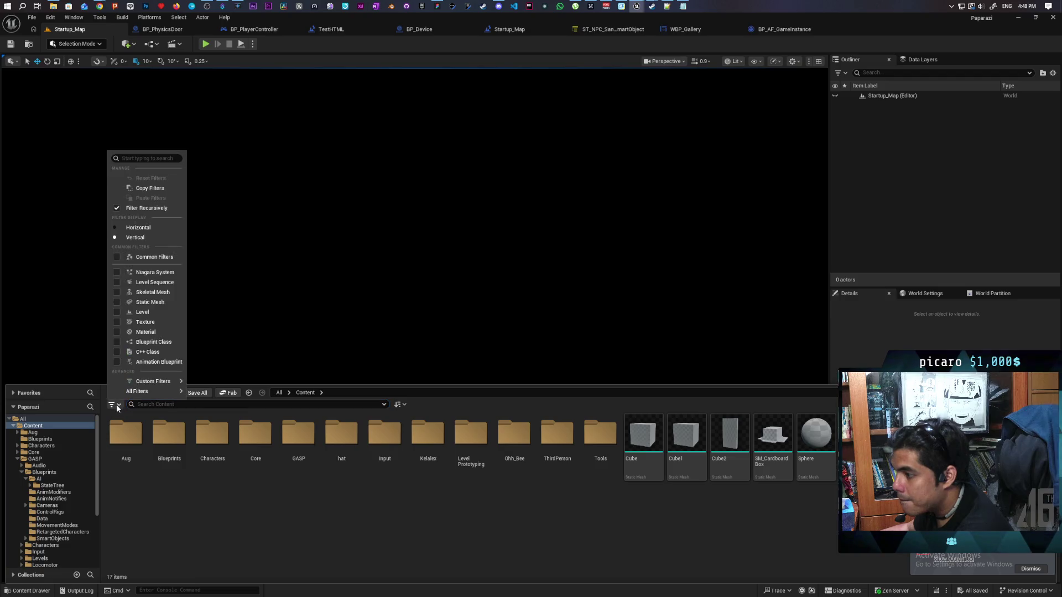
left_click(145, 159)
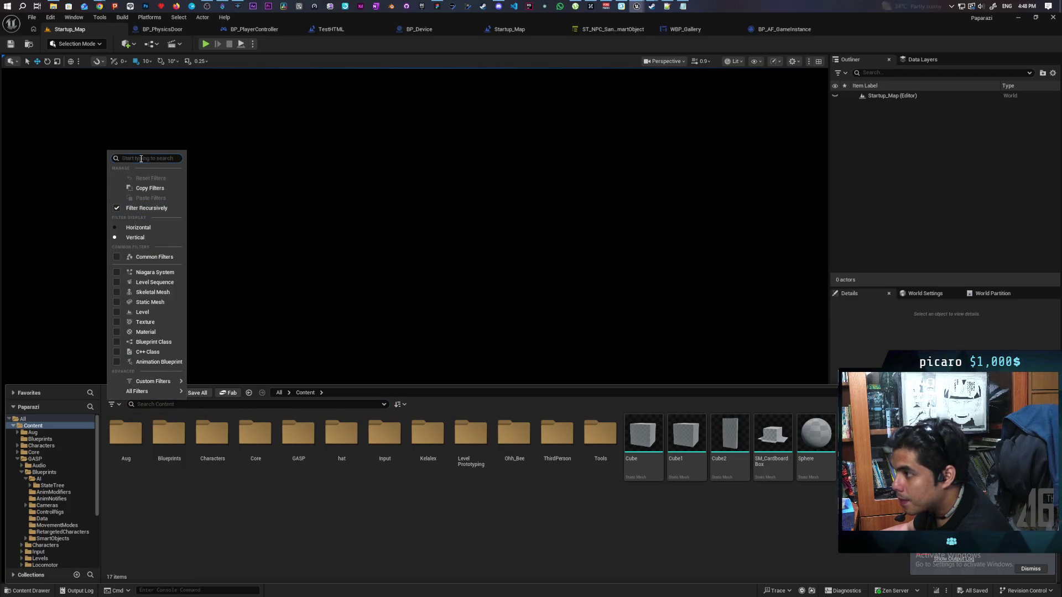
type("redire")
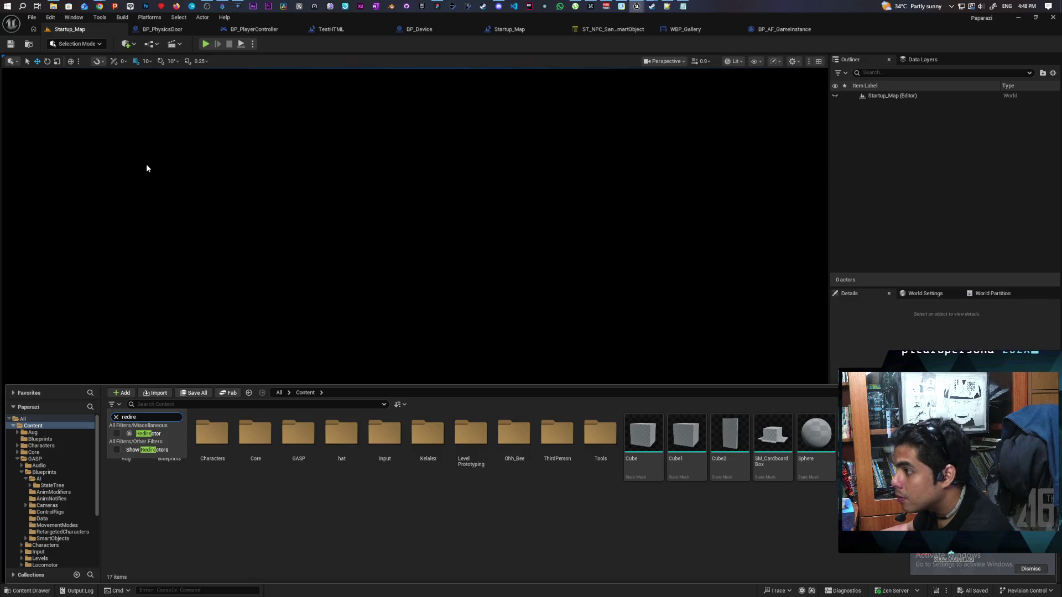
left_click(146, 433)
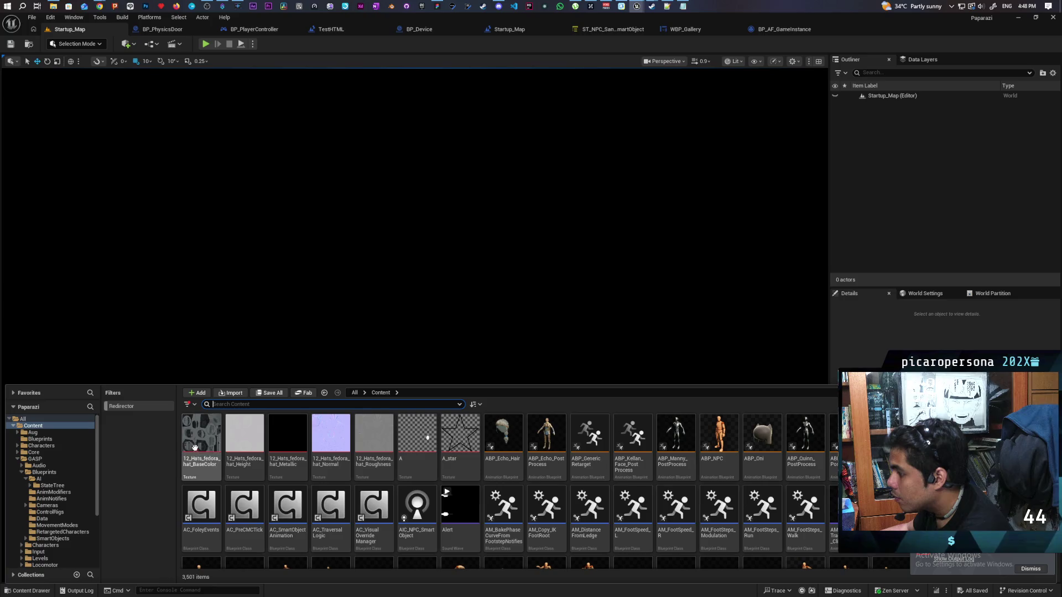
left_click(190, 404)
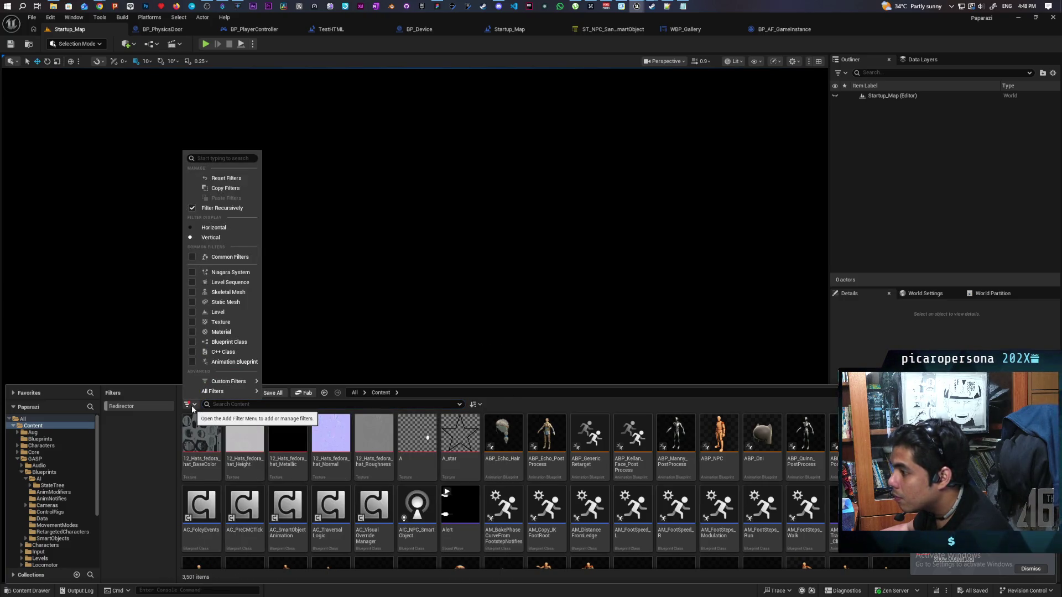
left_click(211, 472)
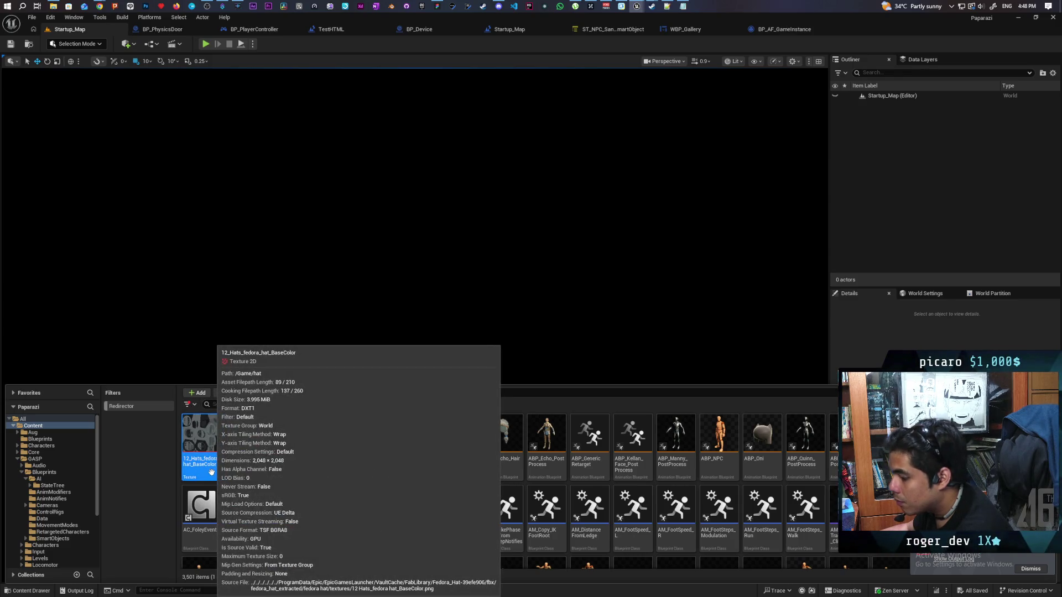
key("ctrl+a")
right_click(216, 473)
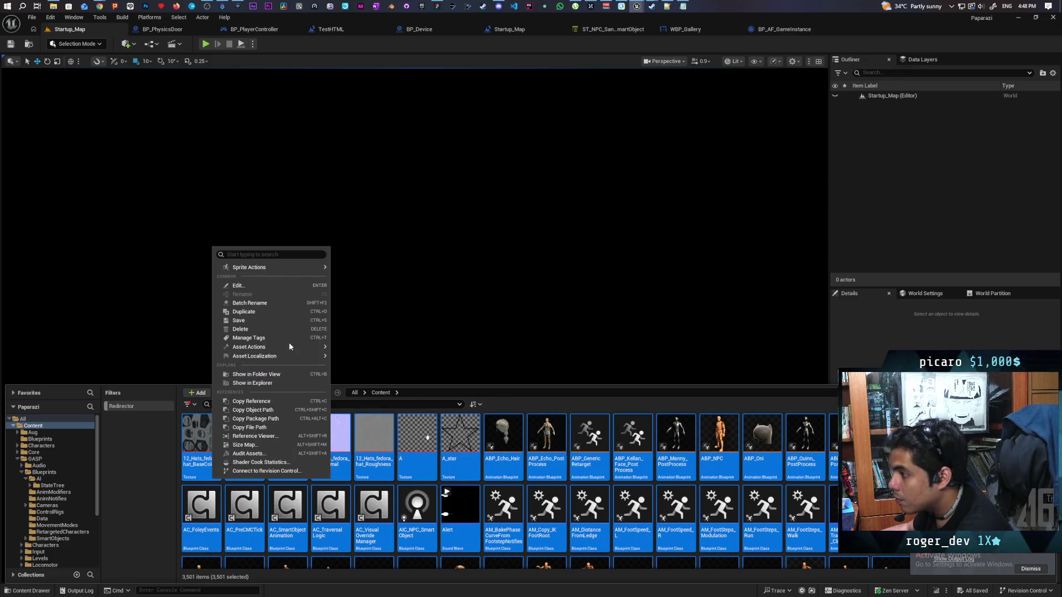
mouse_move(313, 265)
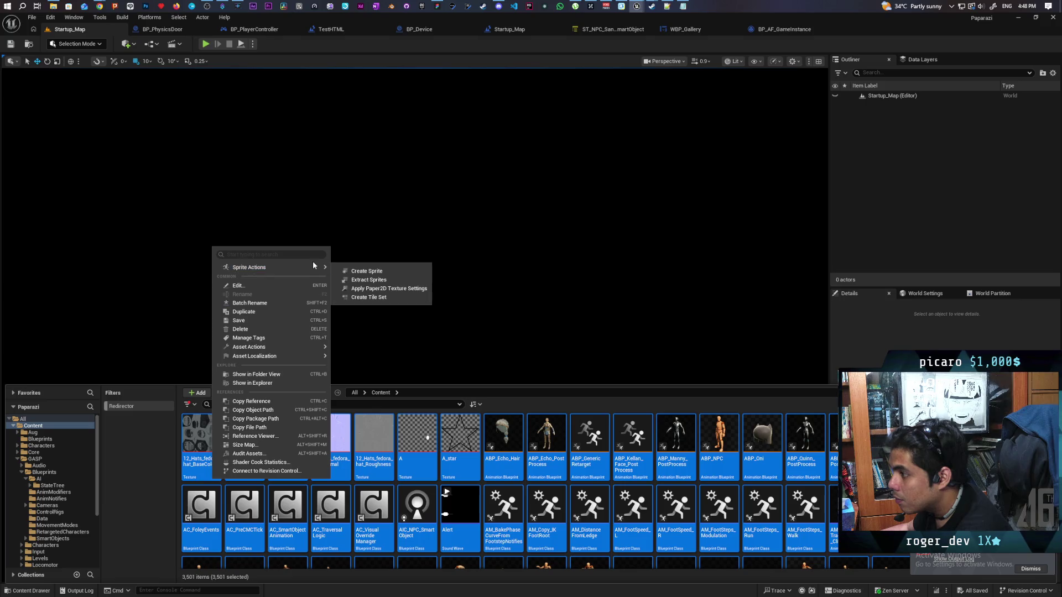
- Enable Show Redirectors and the Redirector filter so only the six redirectors in Content are listed
left_click(197, 406)
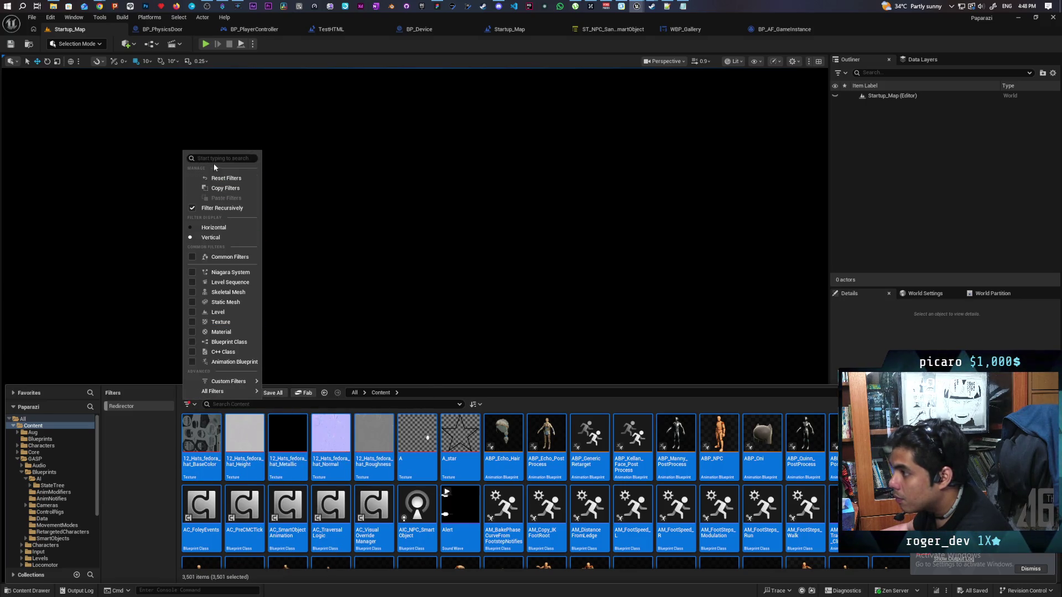
type("red")
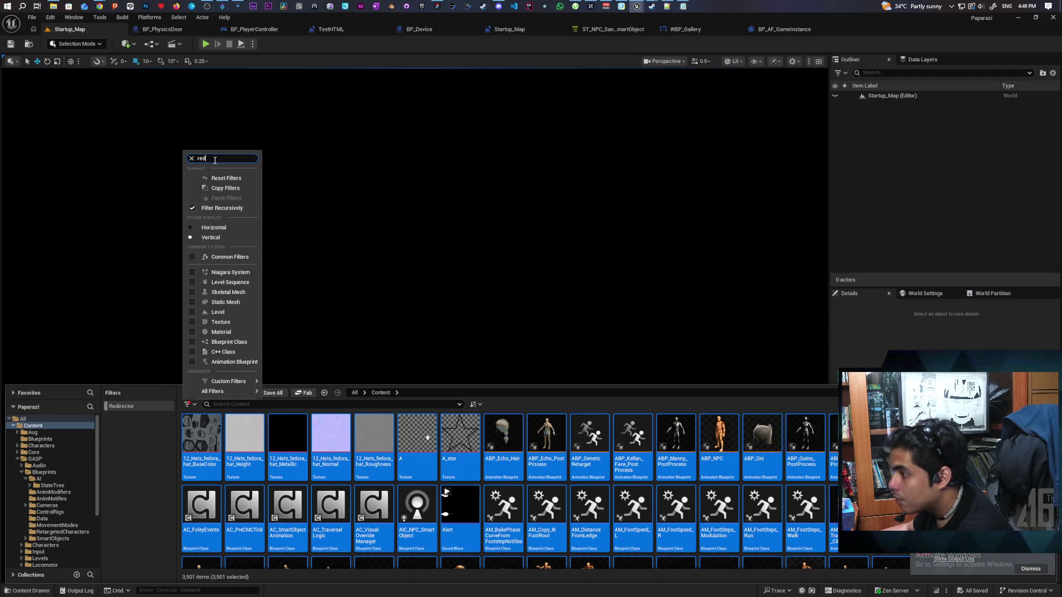
left_click(193, 451)
key("Escape")
left_click(144, 419)
left_click(127, 406)
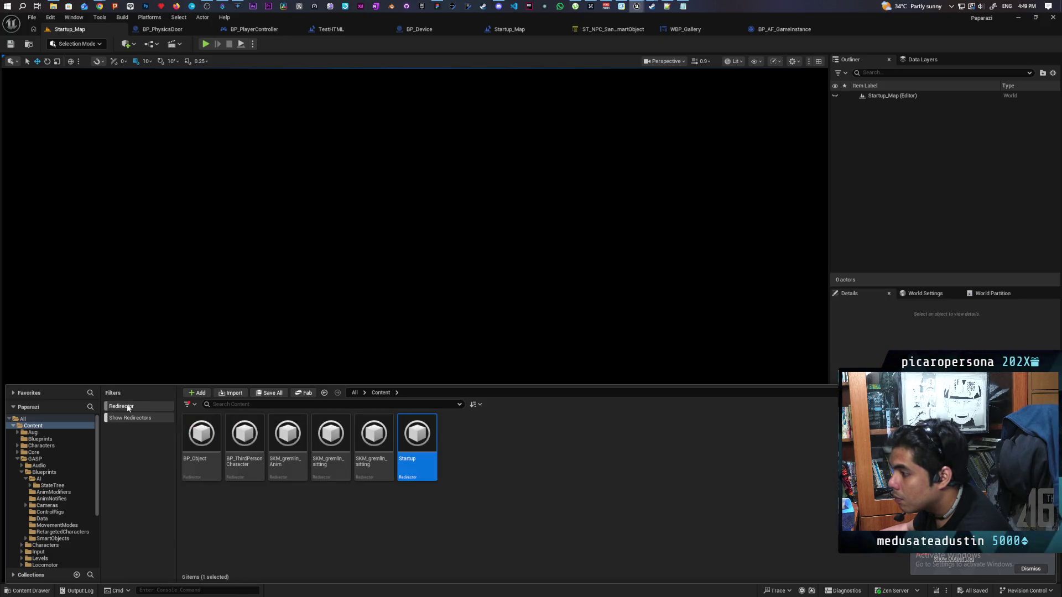
- Select all six redirectors, update their references and delete the unreferenced redirectors
left_click(258, 531)
key("ctrl+a")
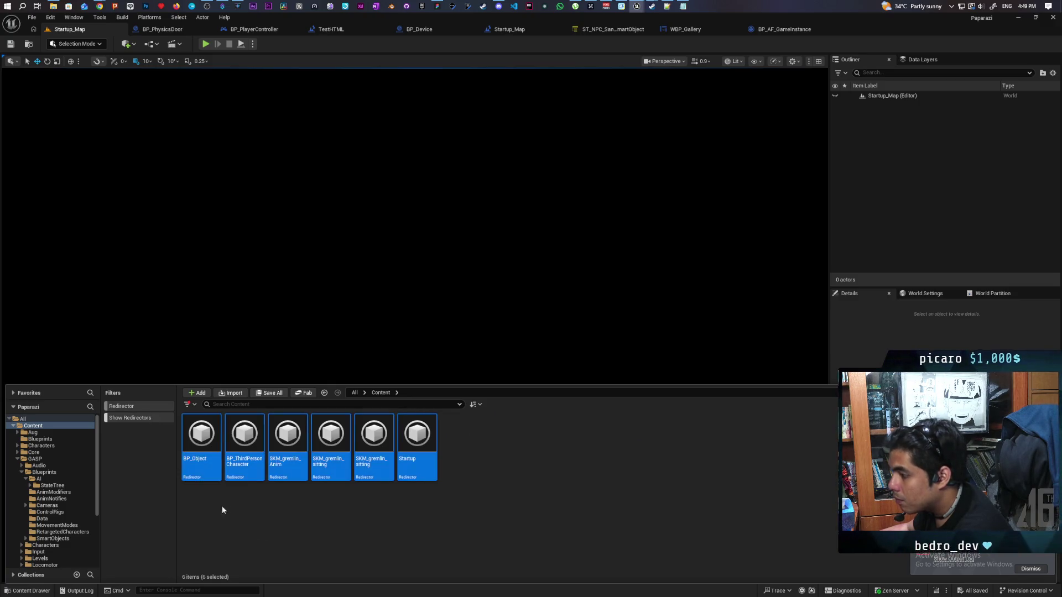
right_click(205, 464)
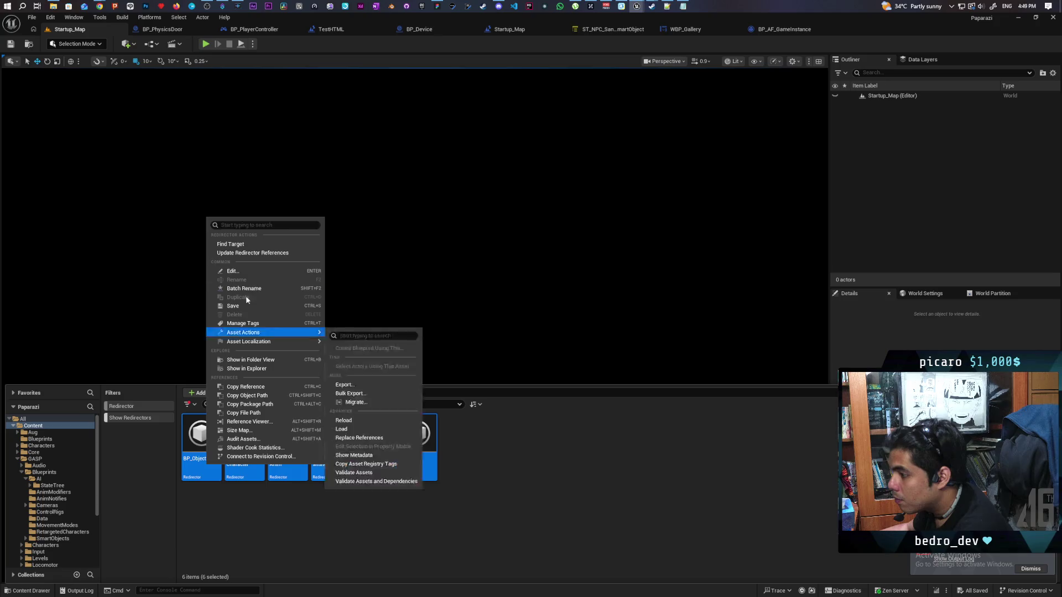
left_click(265, 253)
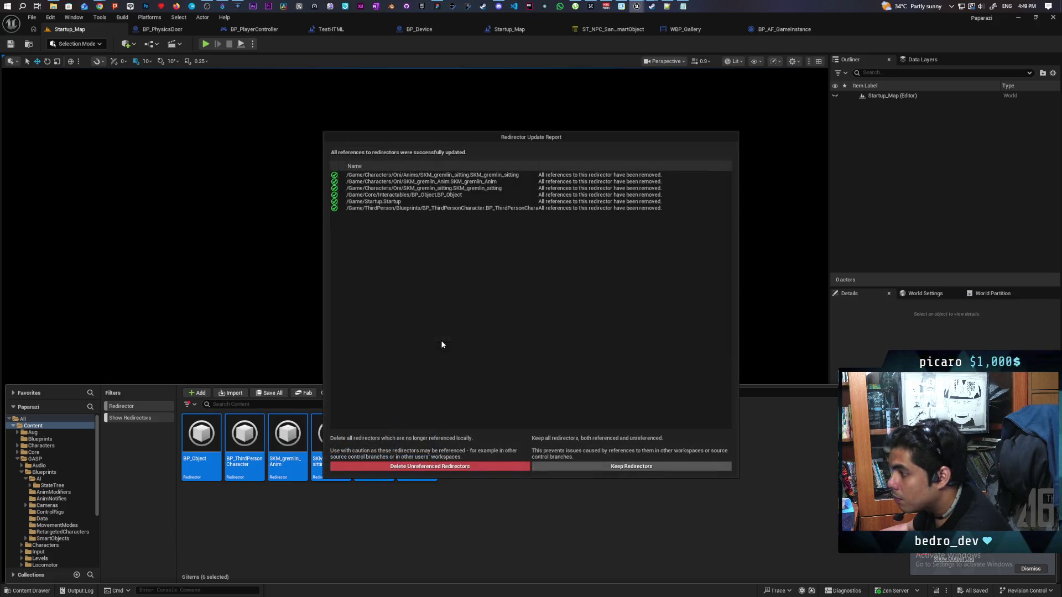
left_click(433, 467)
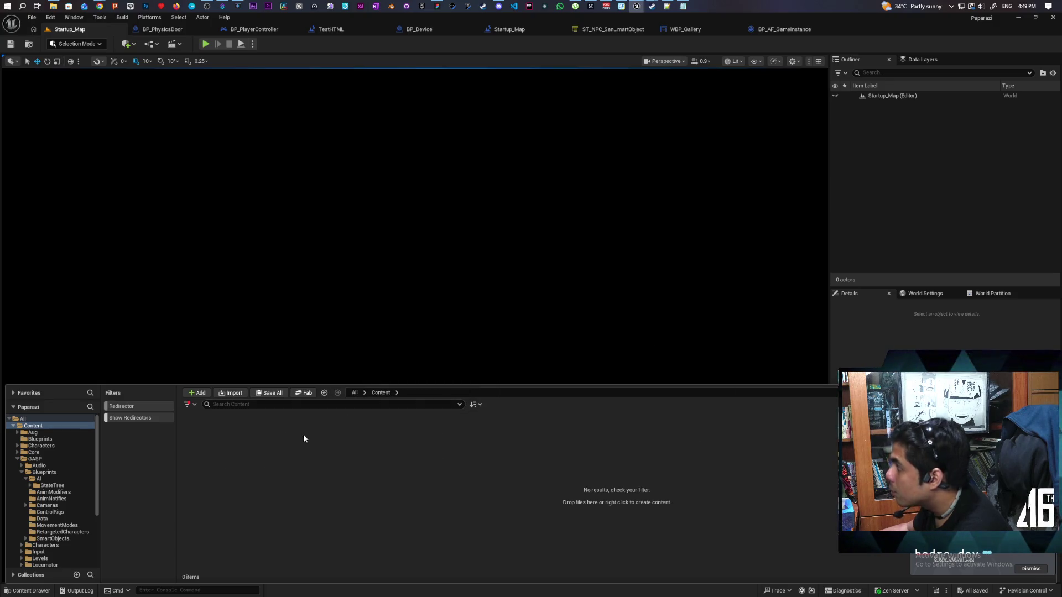
left_click(154, 166)
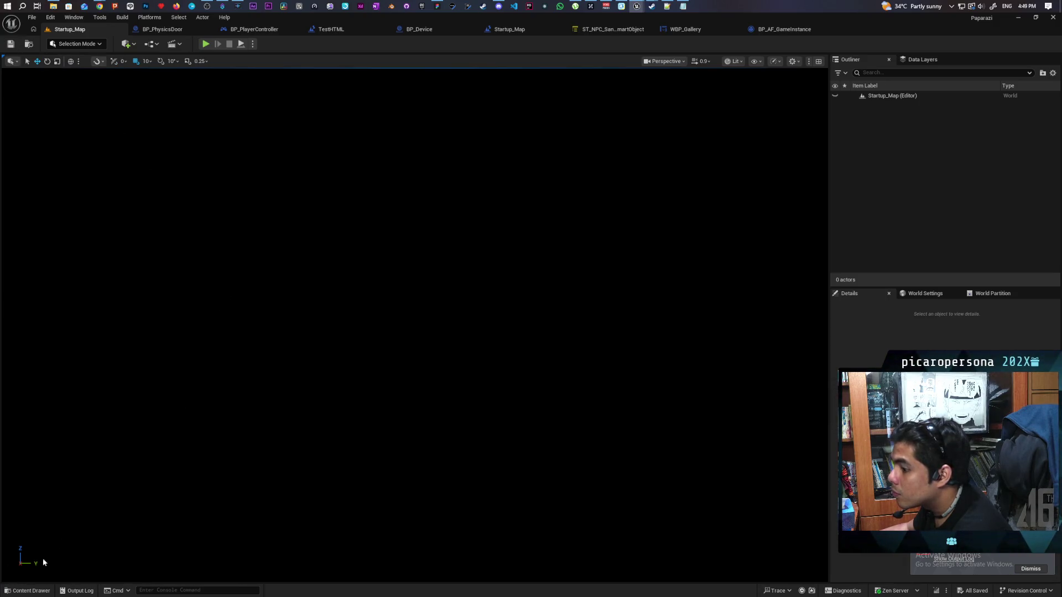
left_click(150, 17)
mouse_move(204, 135)
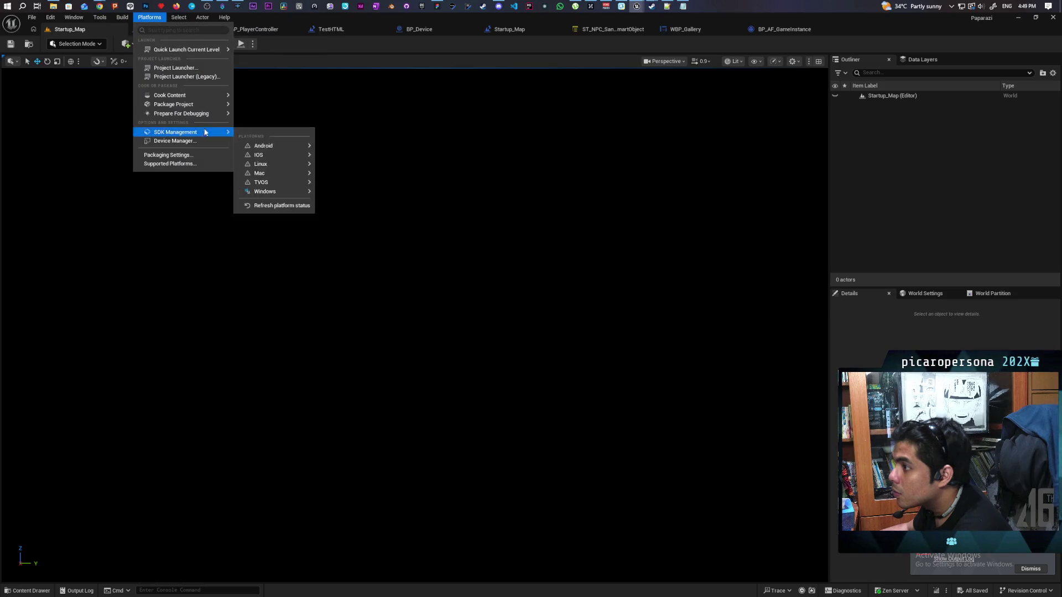
mouse_move(224, 105)
left_click(286, 121)
left_click(422, 294)
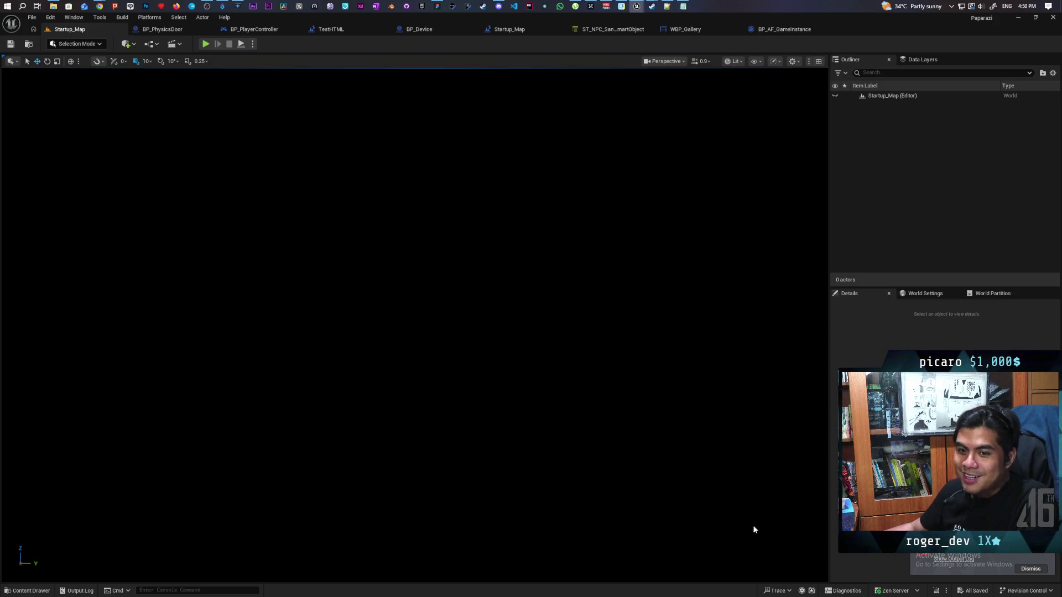
left_click(966, 560)
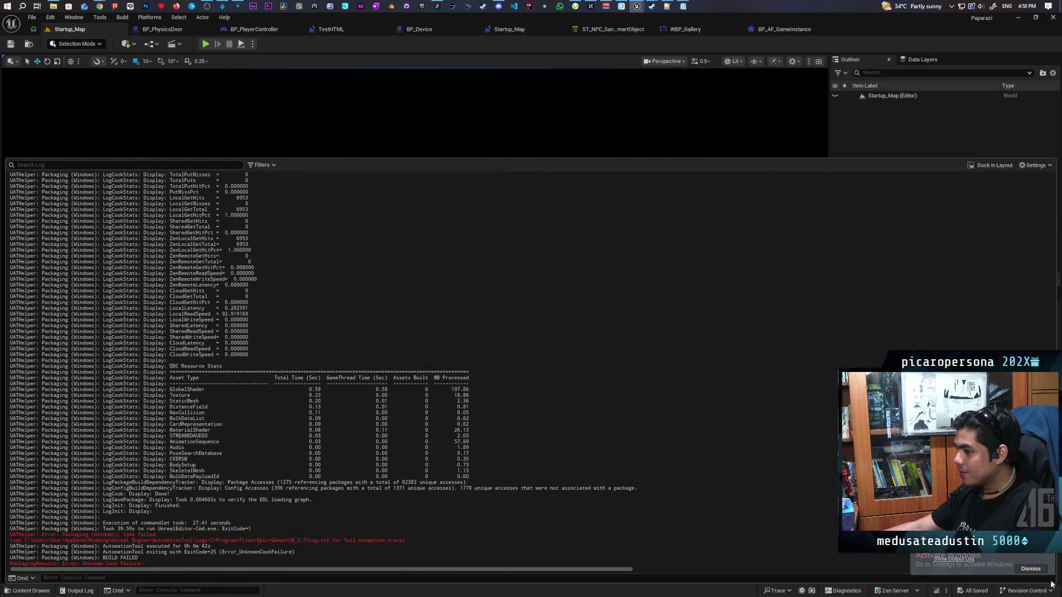
- Find the red LogAssetRegistry error: BP_GameInstance.uasset unloadable with an invalid PACKAGE_FILE_TAG
scroll(1051, 559, "up", 15)
scroll(1051, 559, "down", 15)
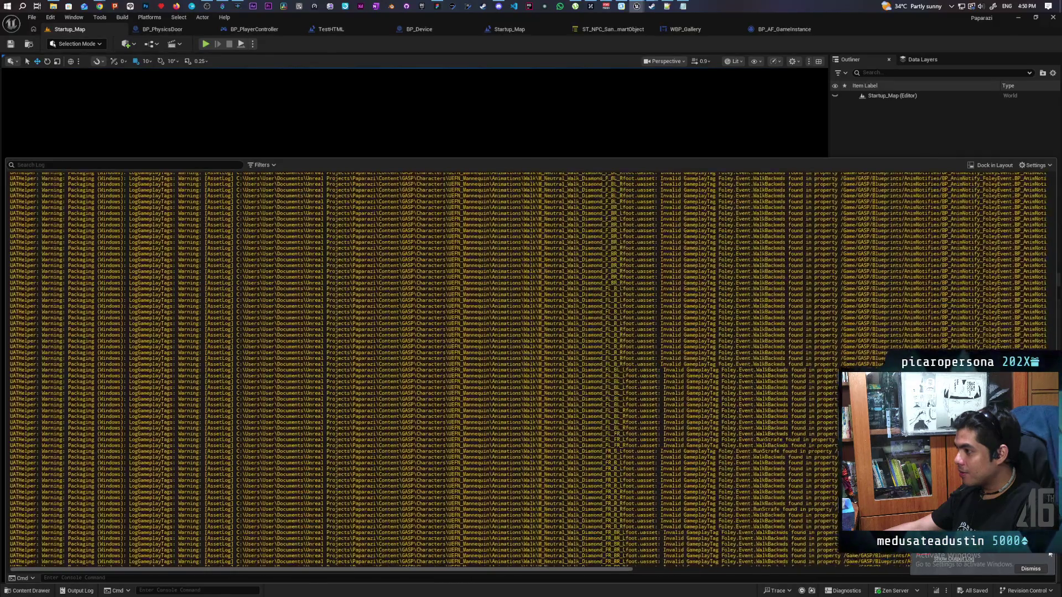
scroll(1051, 559, "up", 15)
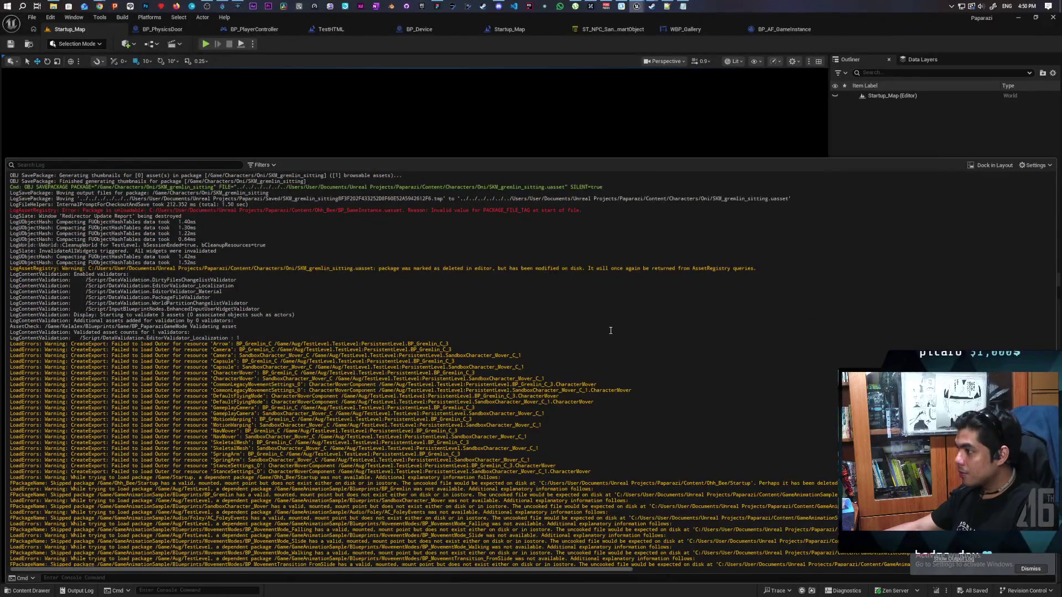
scroll(612, 341, "up", 5)
scroll(612, 341, "up", 2)
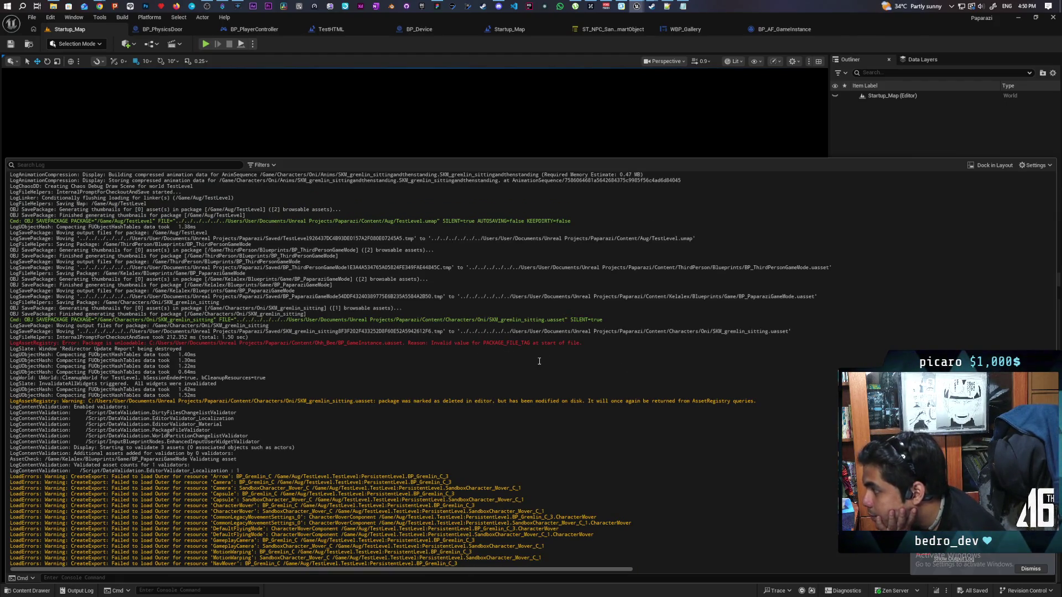
double_click(415, 344)
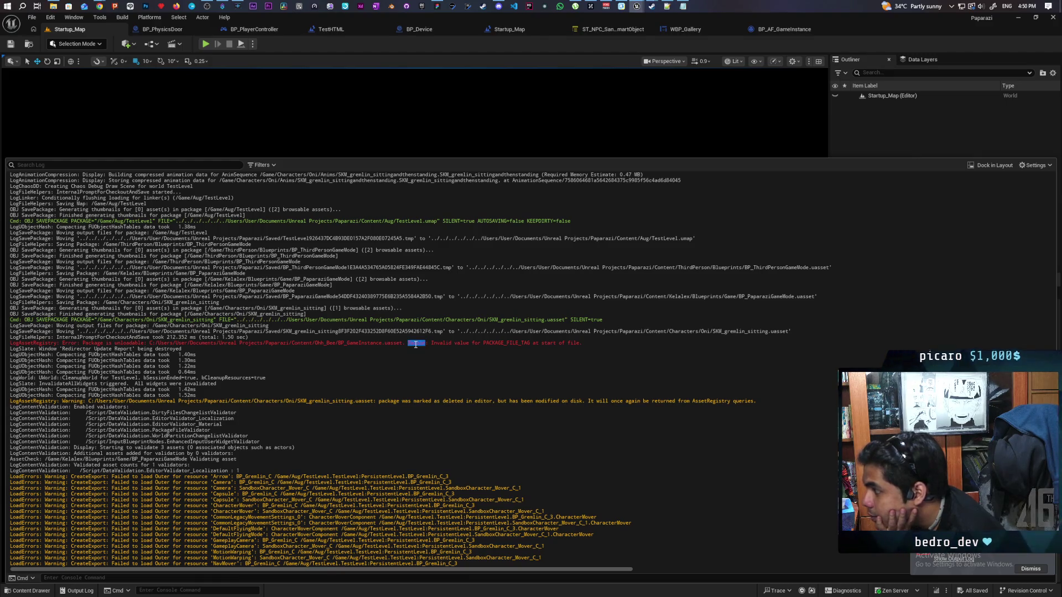
left_click(261, 344)
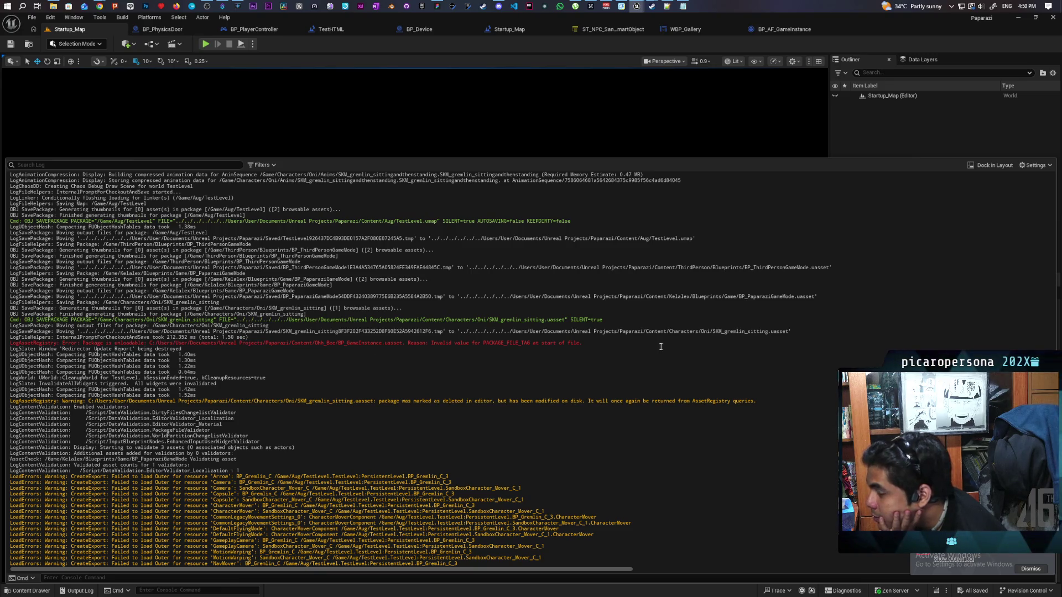
left_click_drag(603, 342, 31, 343)
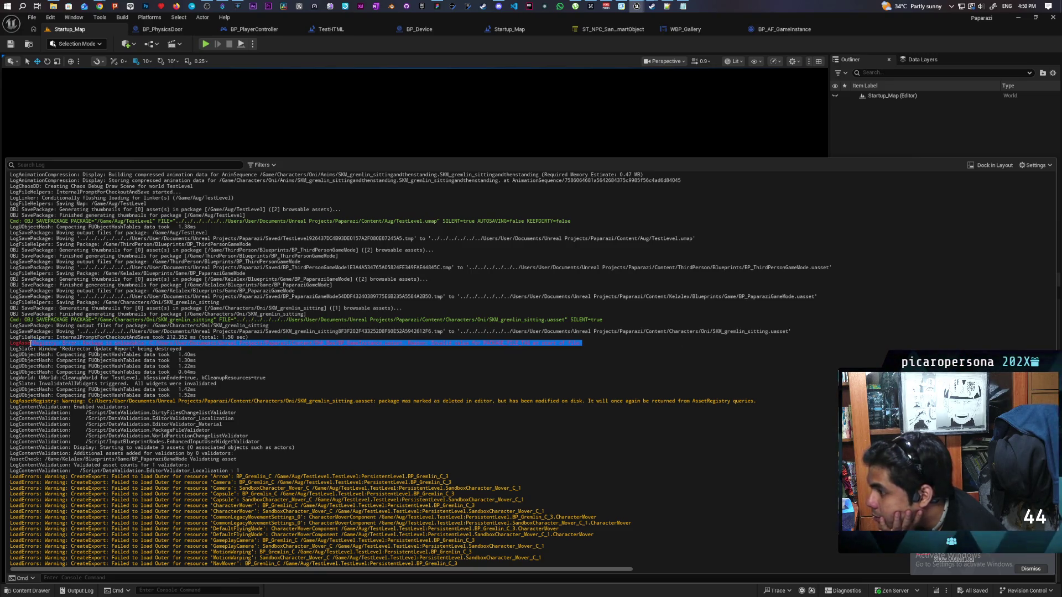
left_click(6, 347)
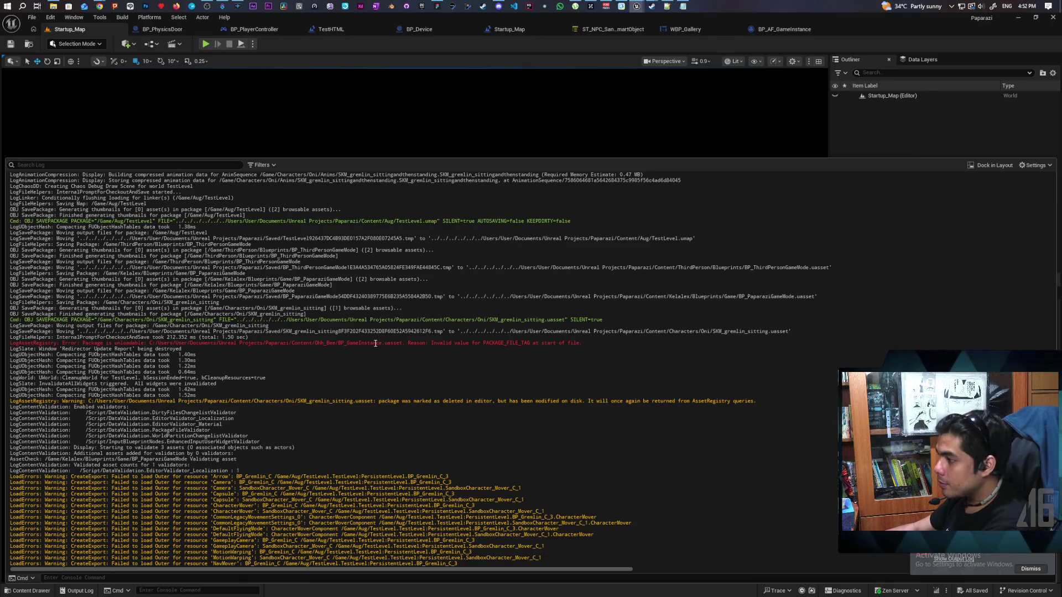
- Browse File Explorer to the Paparazi project's Content\Ohh_Bee folder
double_click(351, 344)
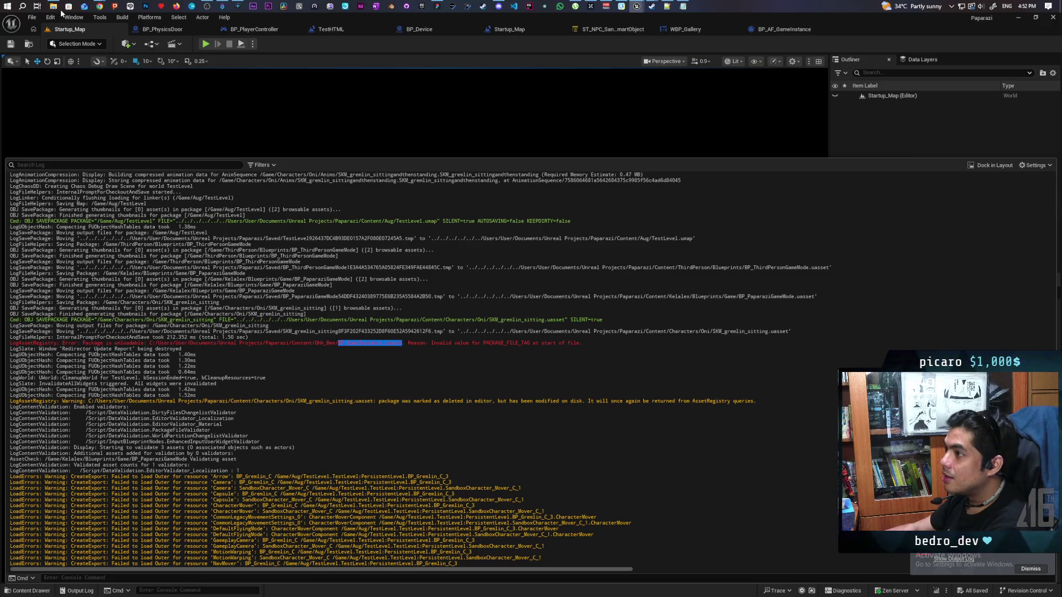
mouse_move(53, 6)
left_click(50, 37)
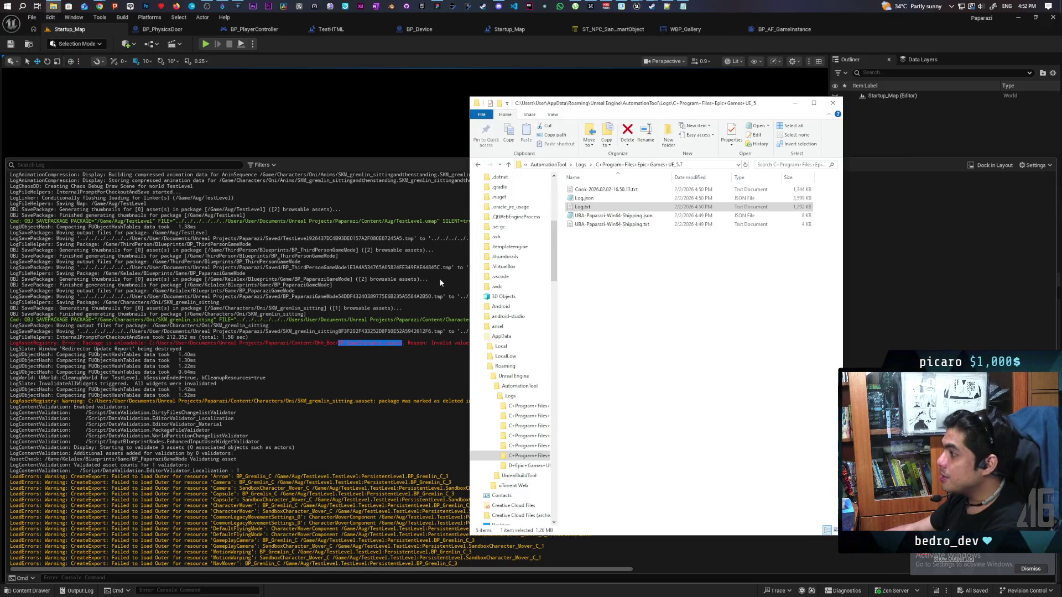
scroll(556, 259, "down", 6)
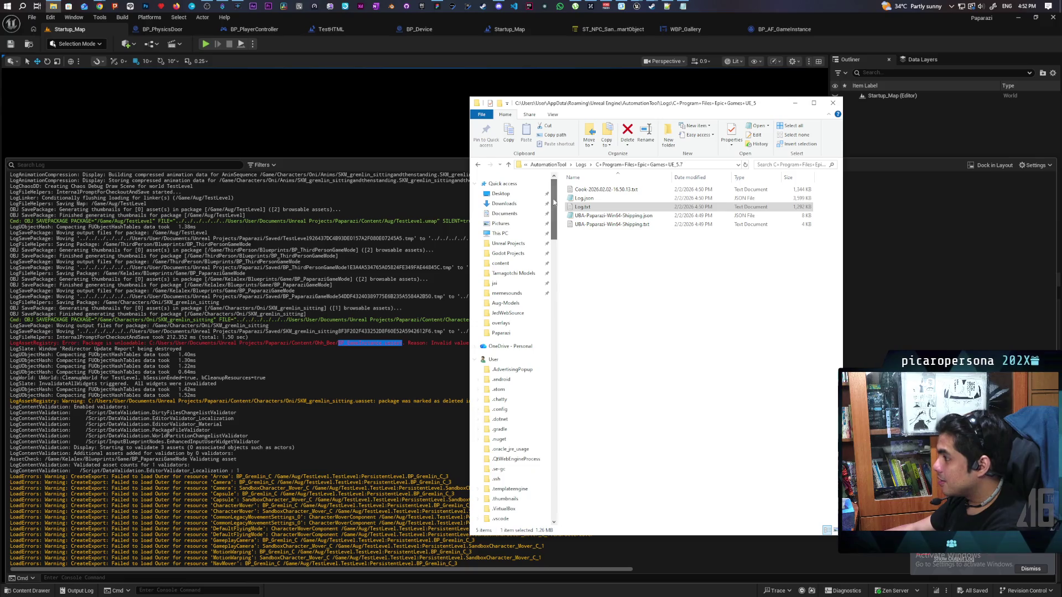
left_click(496, 508)
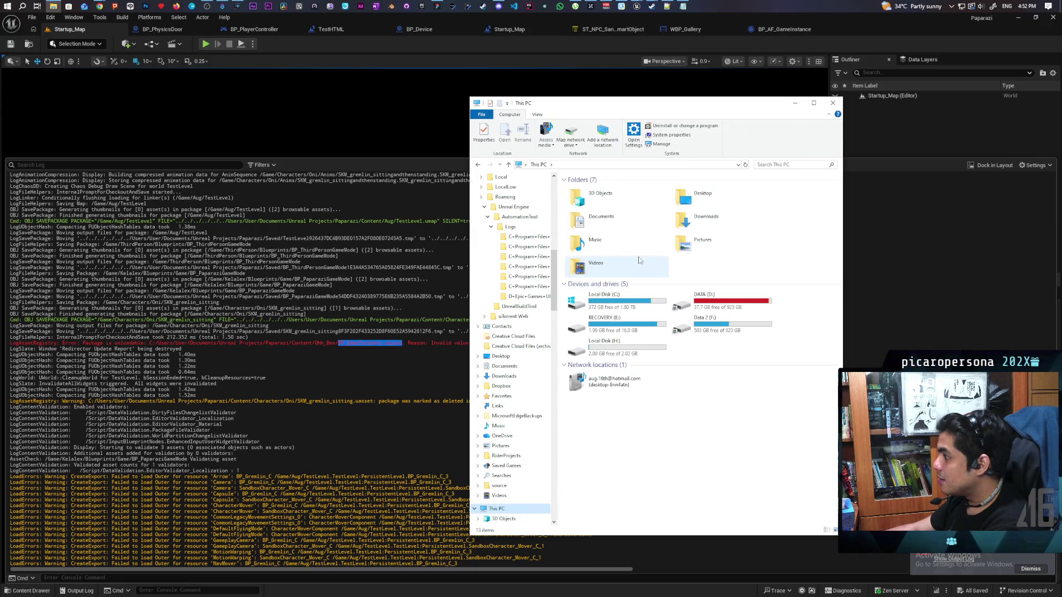
left_click(491, 226)
scroll(535, 214, "up", 12)
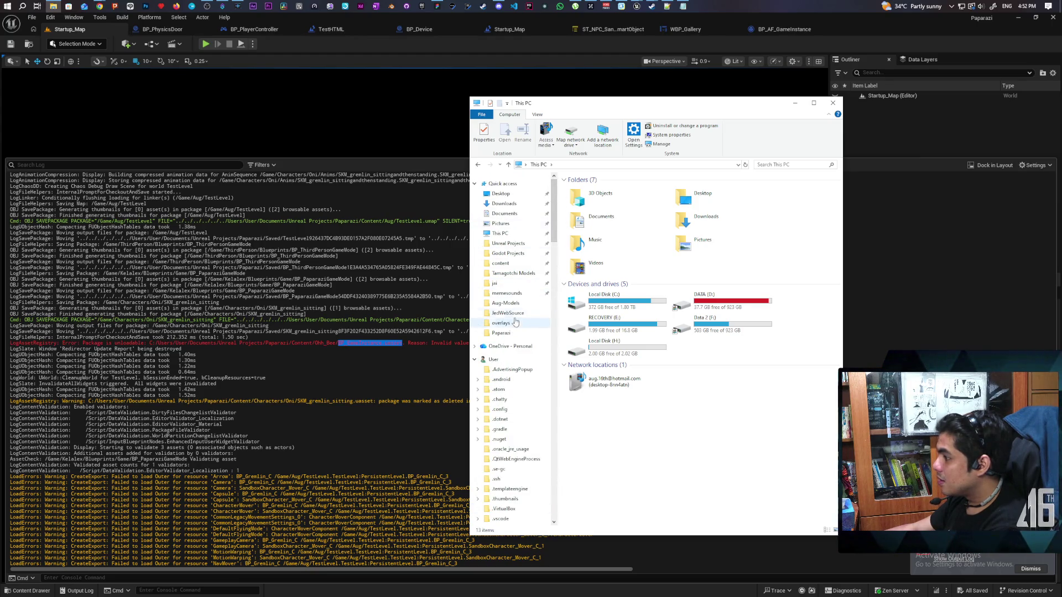
left_click(509, 334)
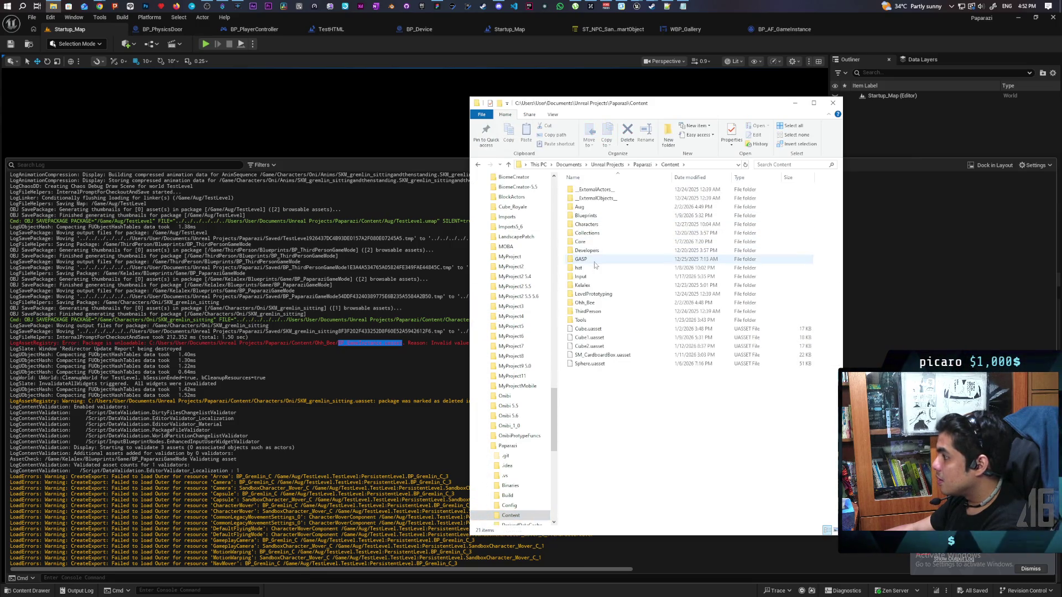
double_click(598, 302)
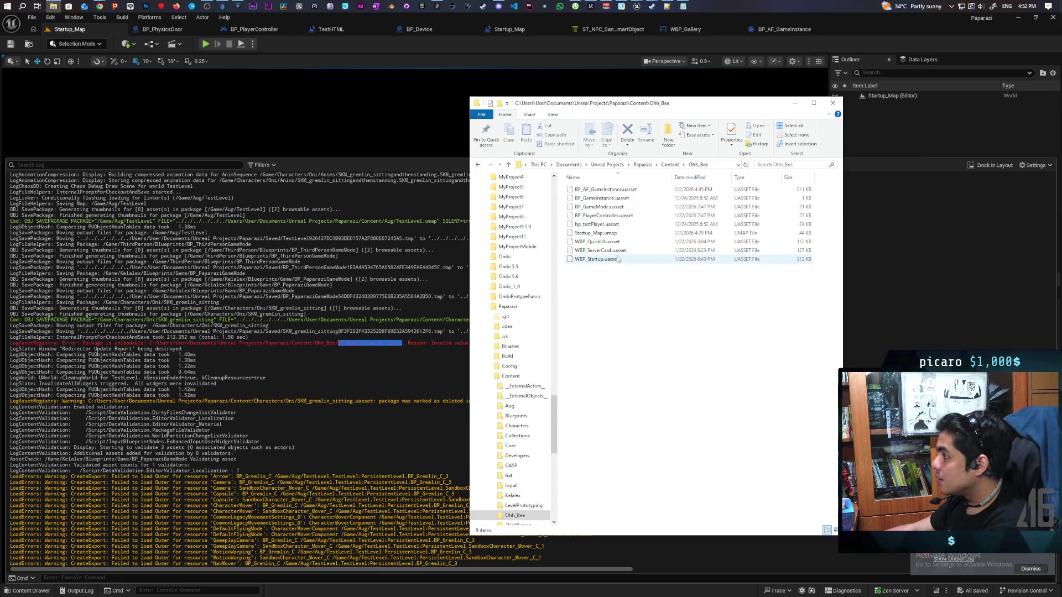
- Delete the broken BP_GameInstance.uasset and return to the Unreal editor
left_click(620, 199)
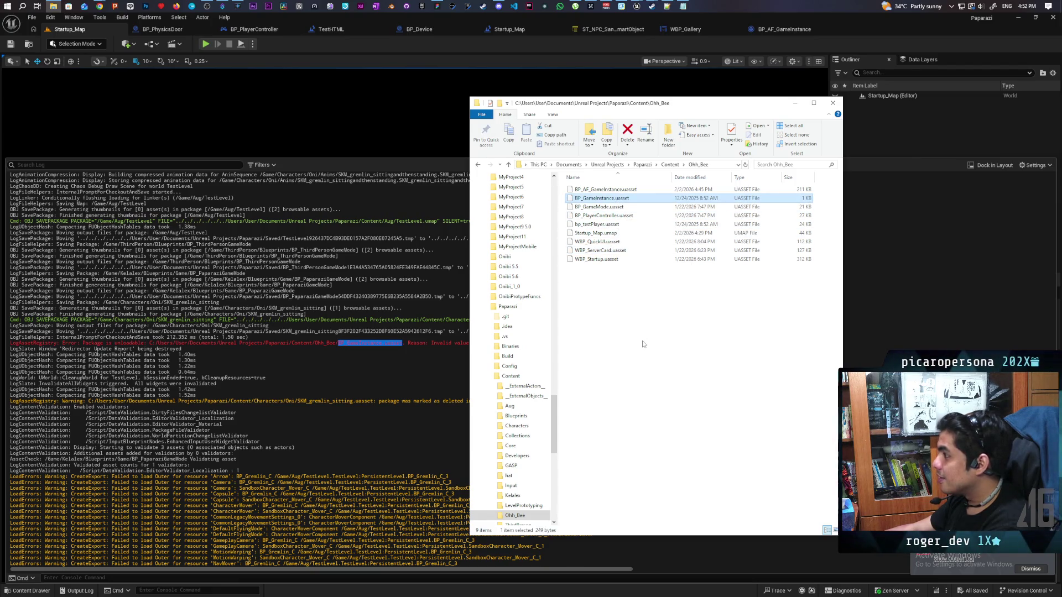
key("Delete")
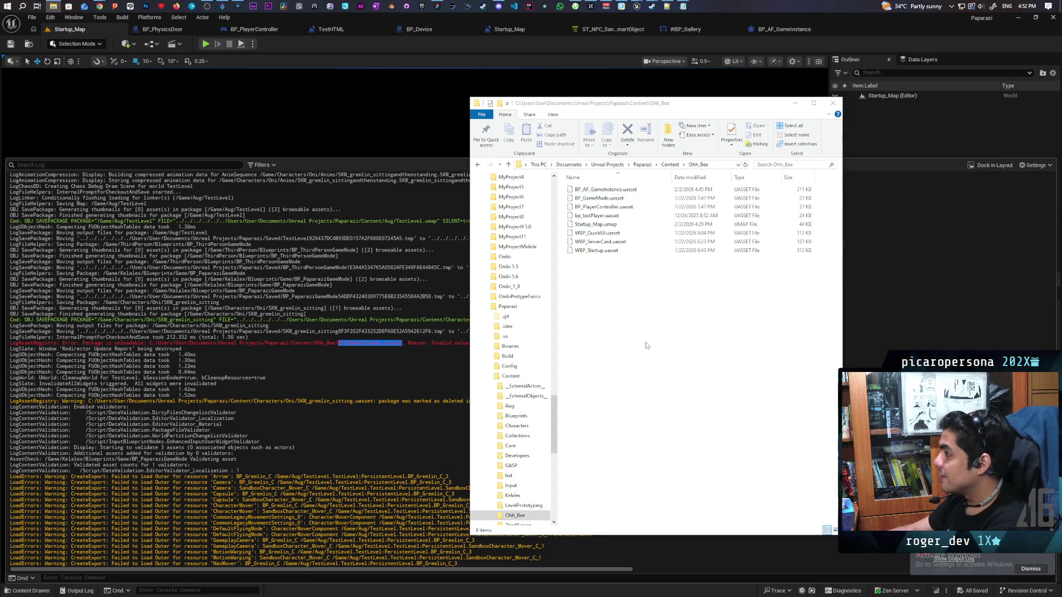
left_click(292, 53)
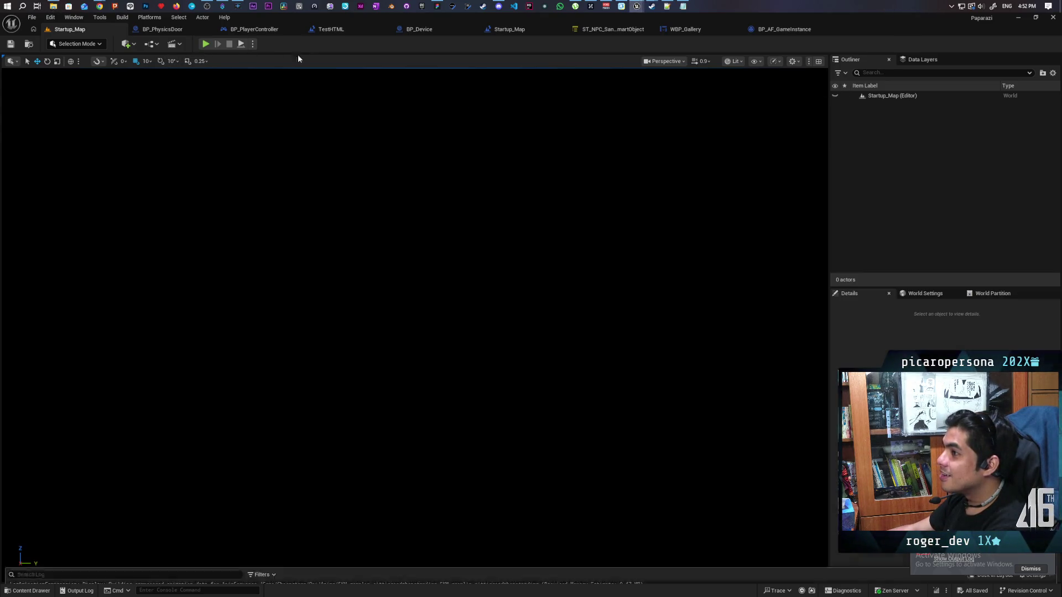
- Package the project for Windows into Documents\DevTests\Paparazzi Dev Test
left_click(145, 17)
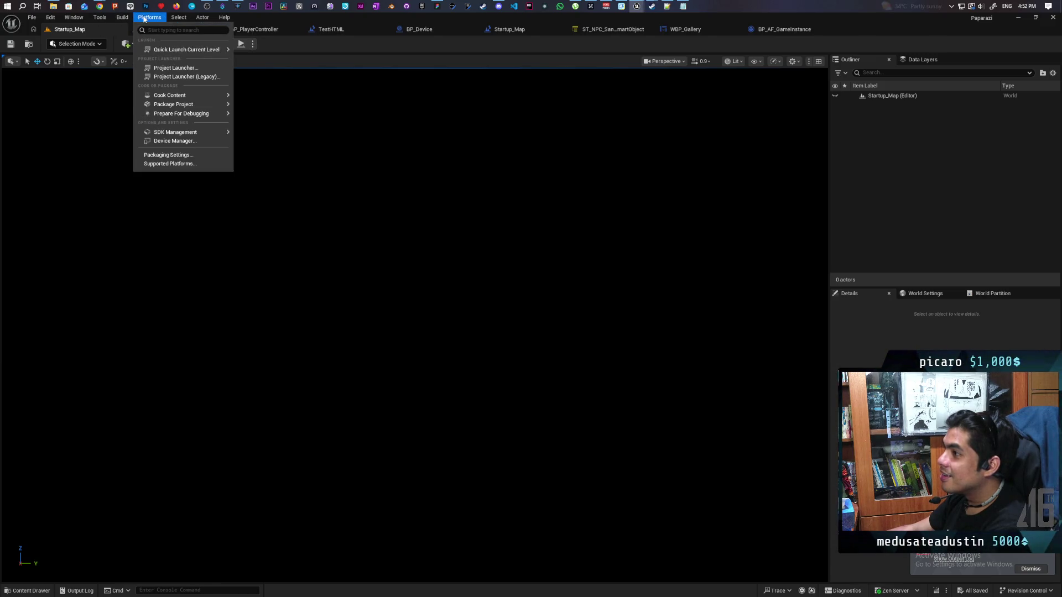
mouse_move(177, 104)
left_click(274, 120)
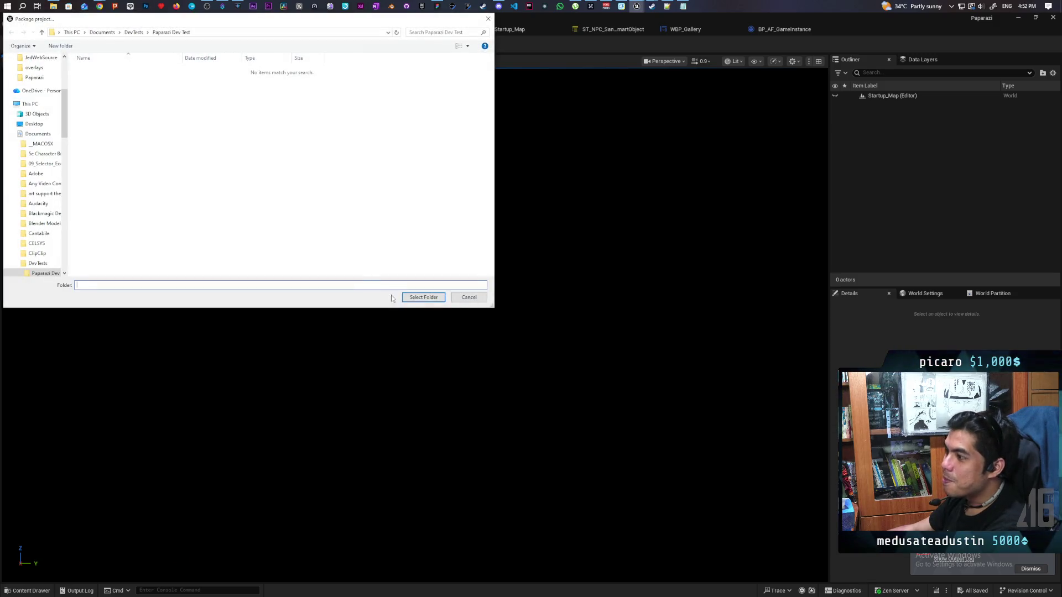
left_click(423, 297)
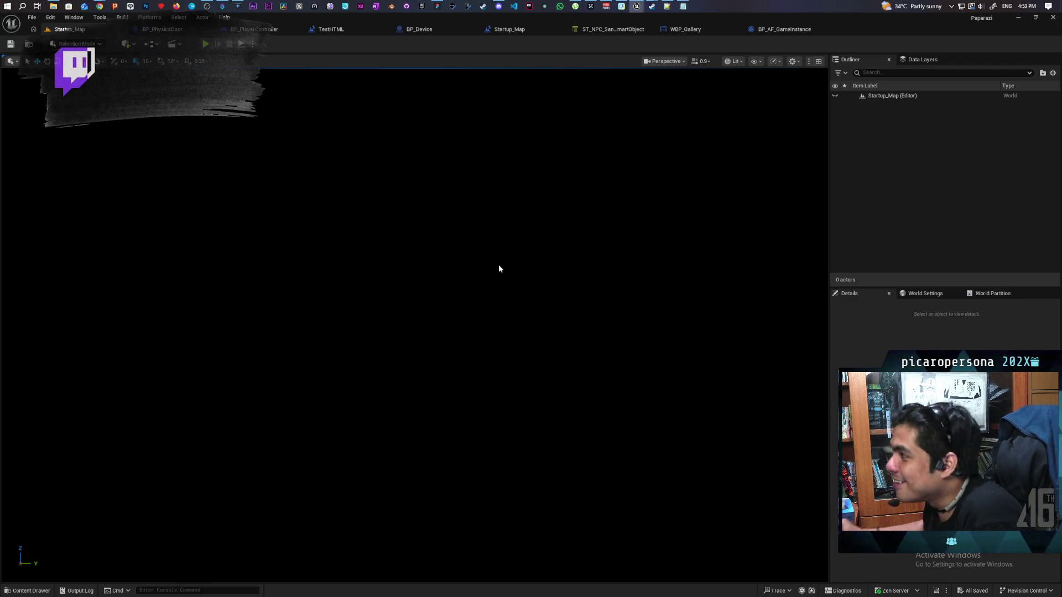
- Commit the 25 changed files to main as 'fixed package' and push to origin
left_click(409, 6)
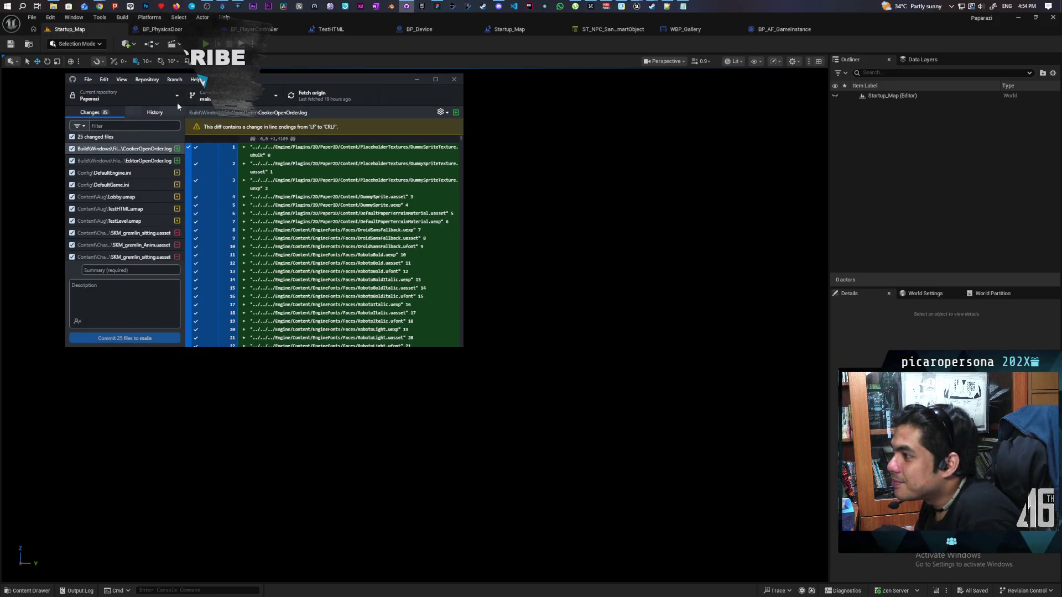
left_click(135, 269)
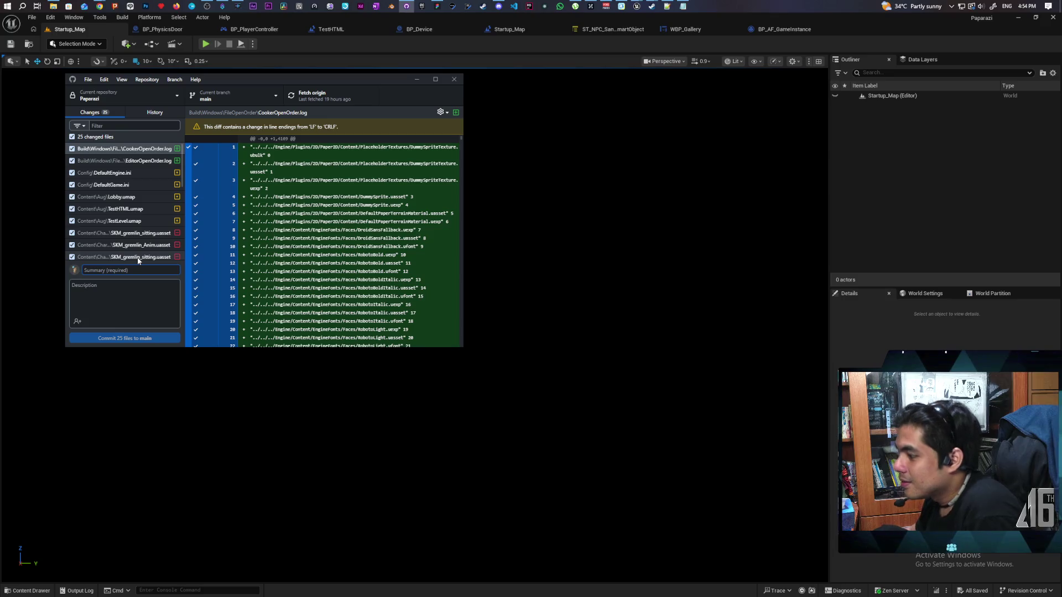
type("fixed packa")
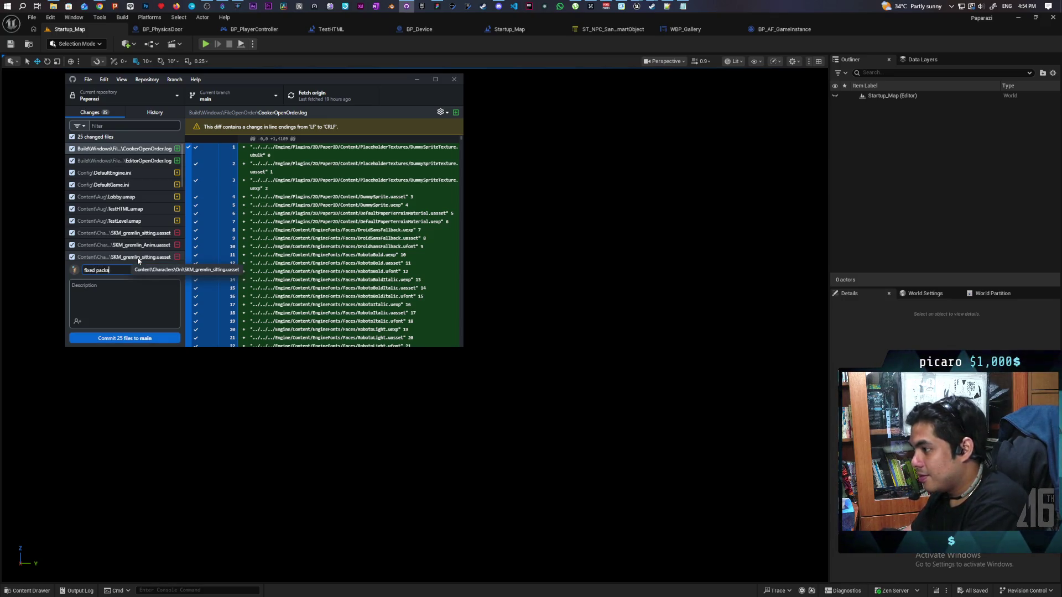
type("ge")
key("ctrl+Return")
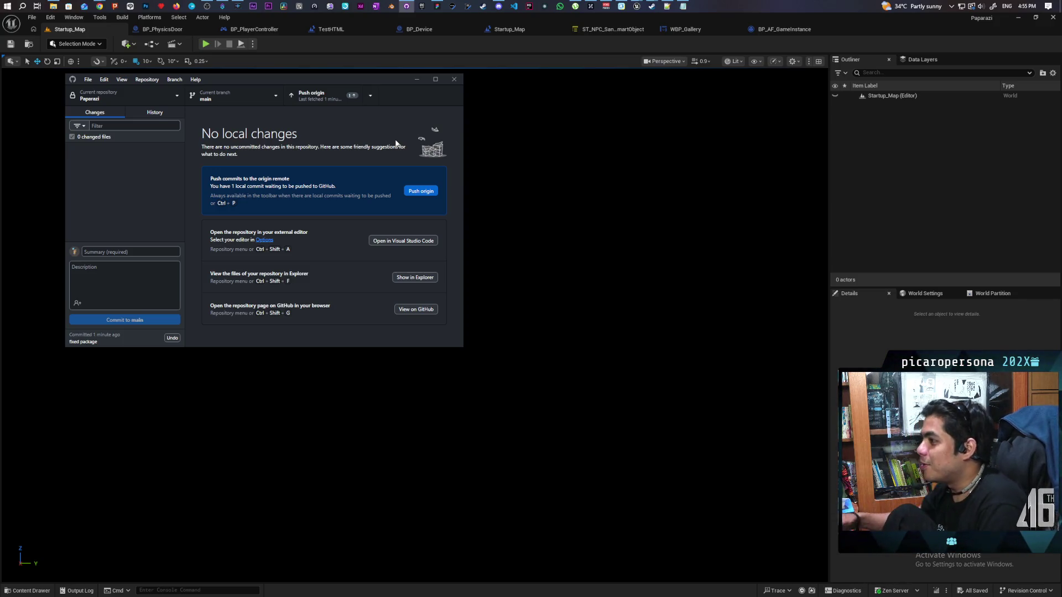
left_click(311, 96)
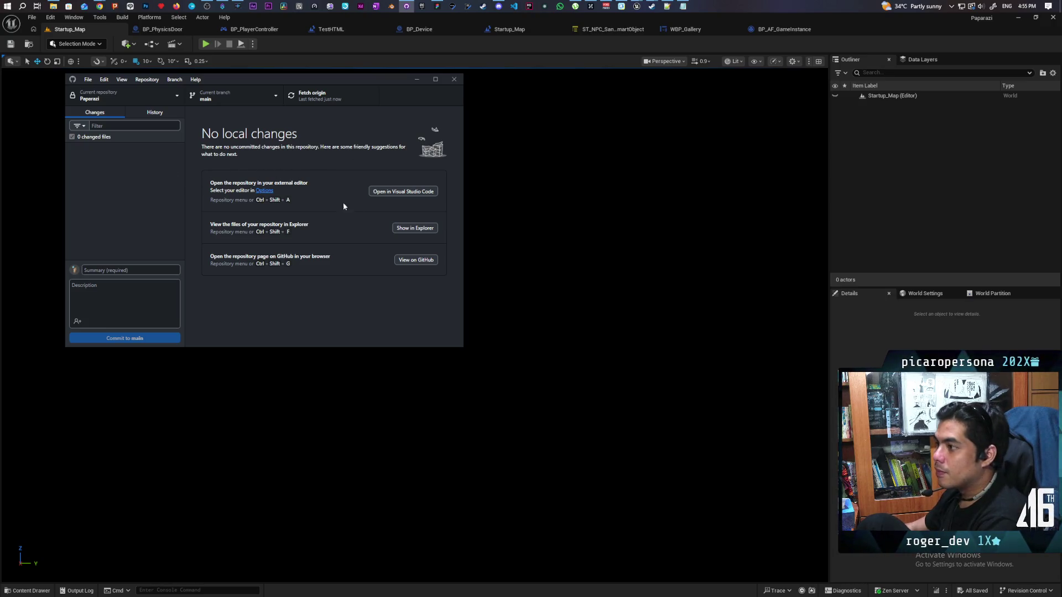
left_click(170, 94)
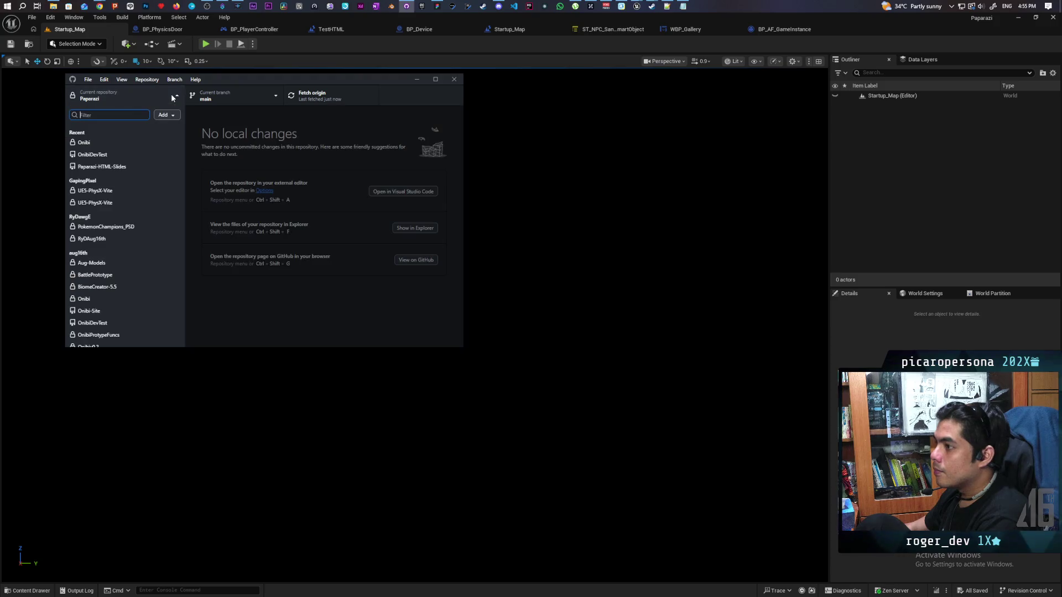
- Select .gitignore and .gitattributes in the OnibiDevTest repository folder
left_click(145, 155)
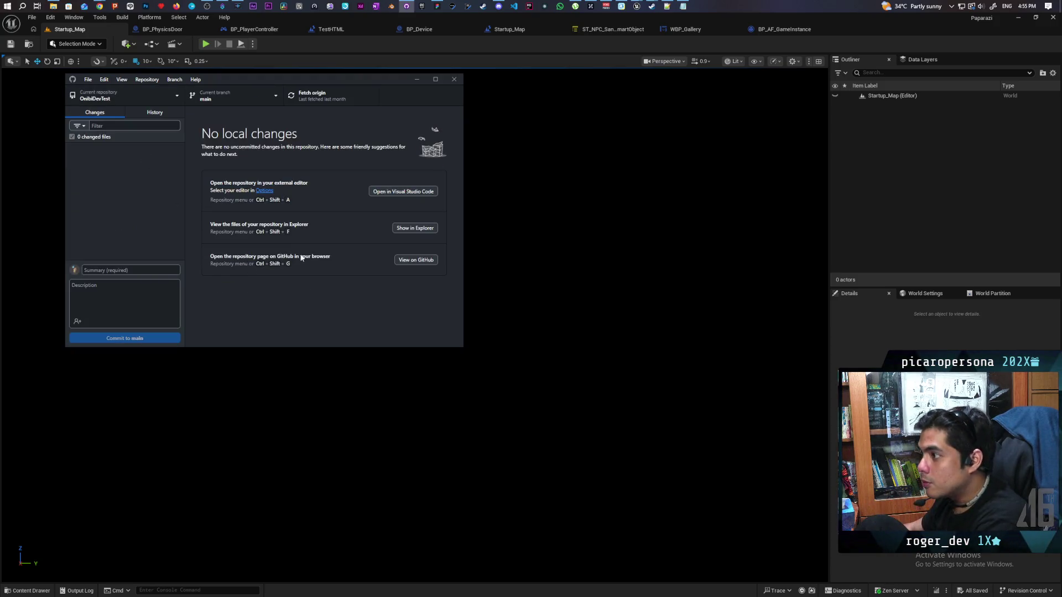
left_click(417, 232)
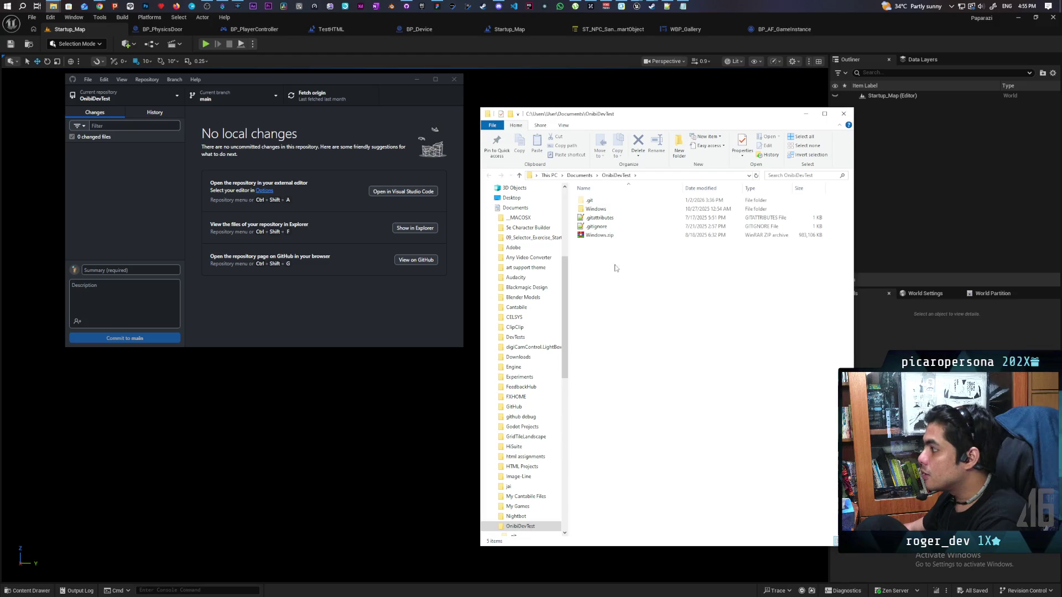
left_click(614, 227)
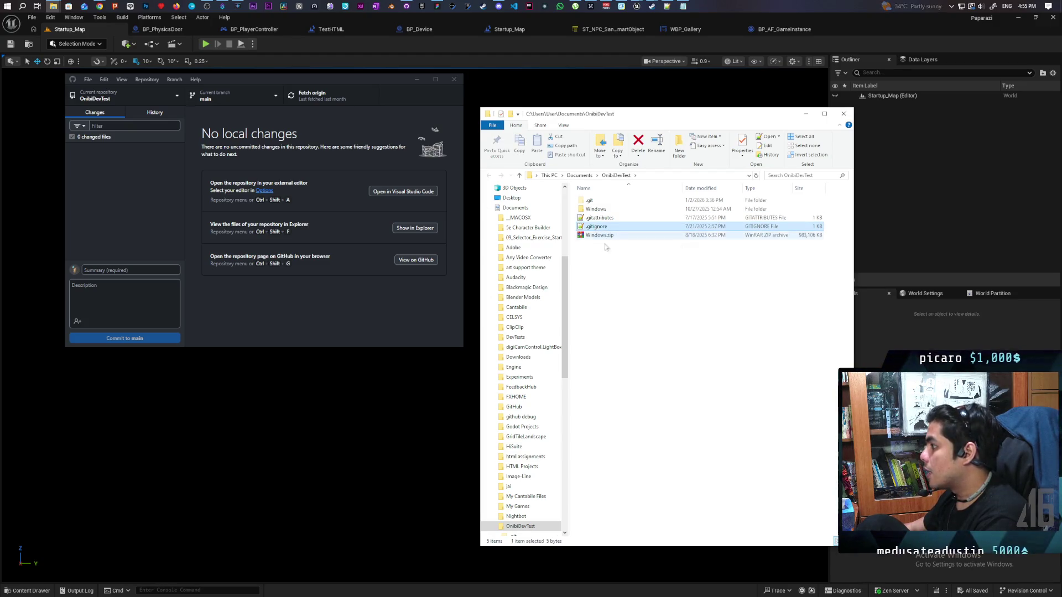
left_click(608, 222, "ctrl")
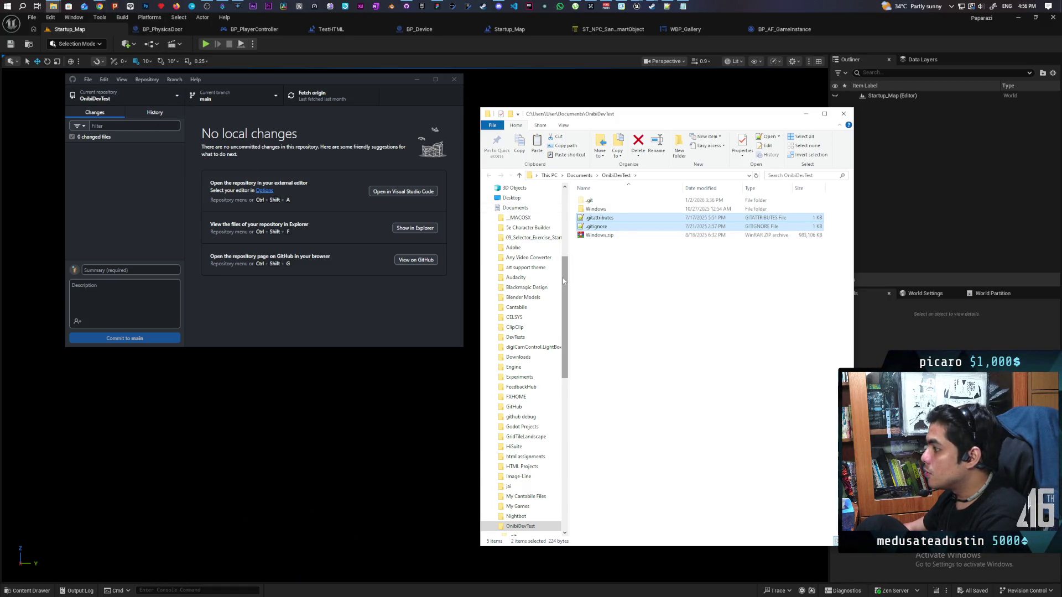
scroll(562, 278, "up", 6)
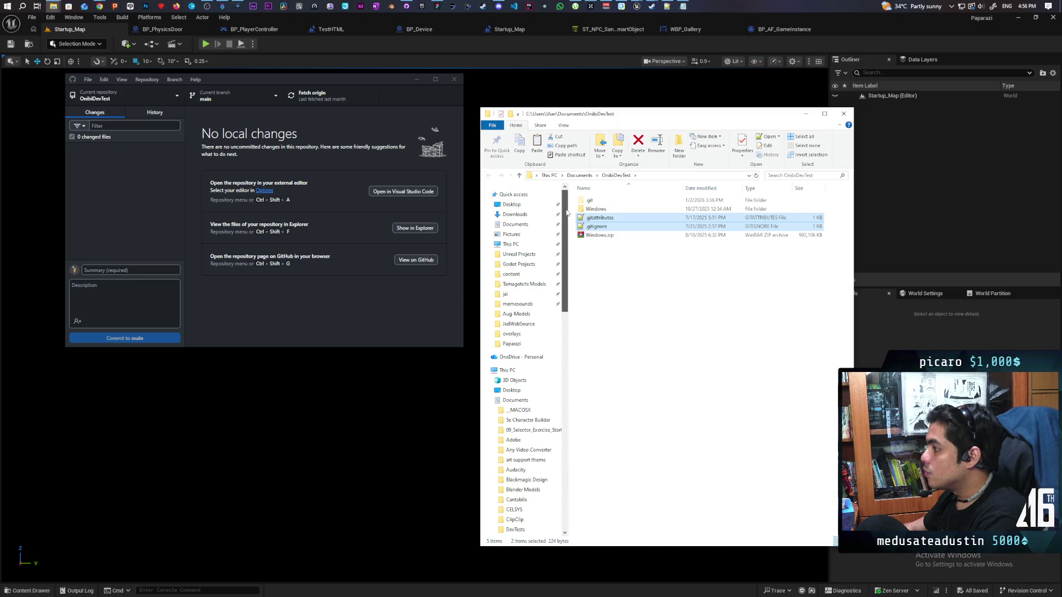
left_click(519, 264)
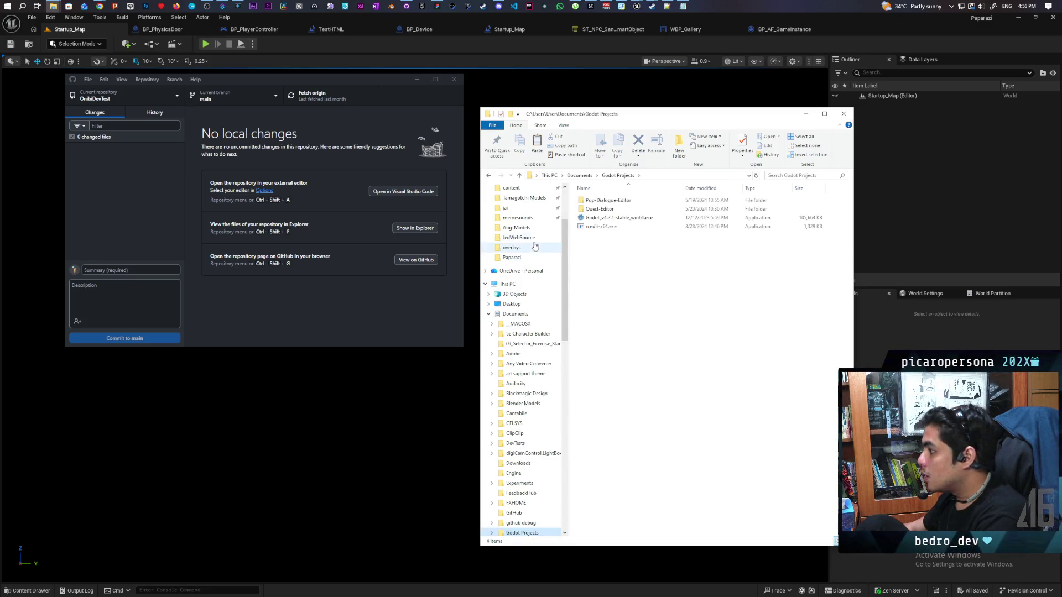
left_click(580, 175)
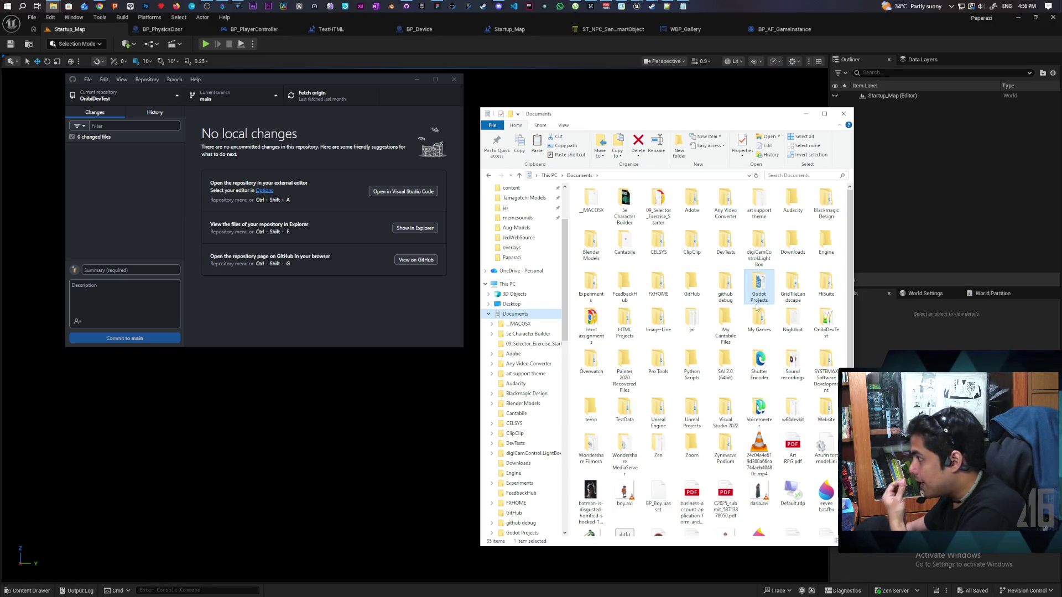
- Paste the two git files into Documents\DevTests\Paparazi Dev Test
left_click(237, 198)
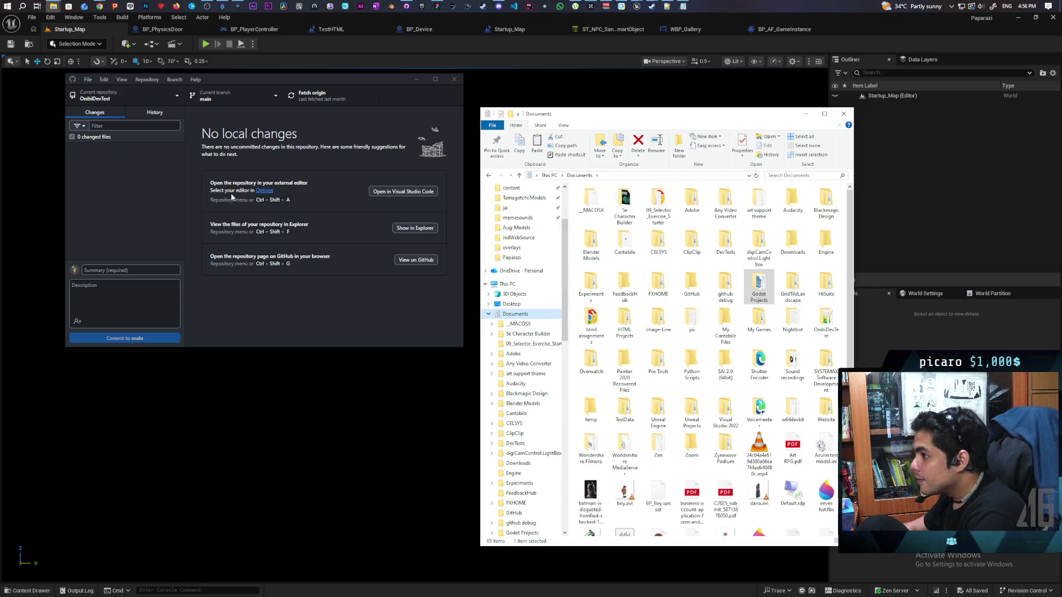
left_click(408, 231)
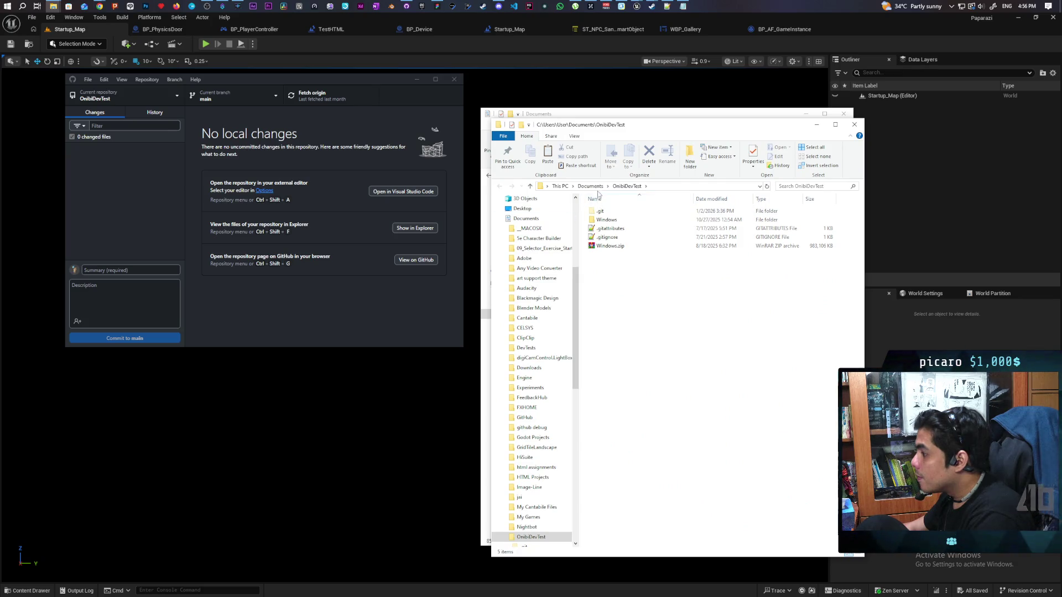
left_click(855, 125)
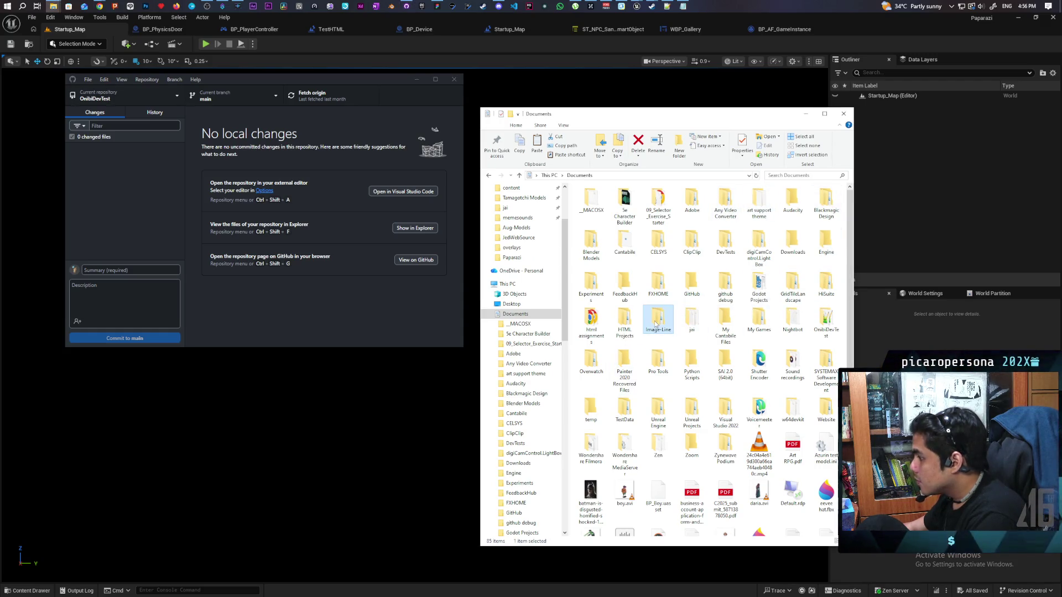
left_click(759, 492)
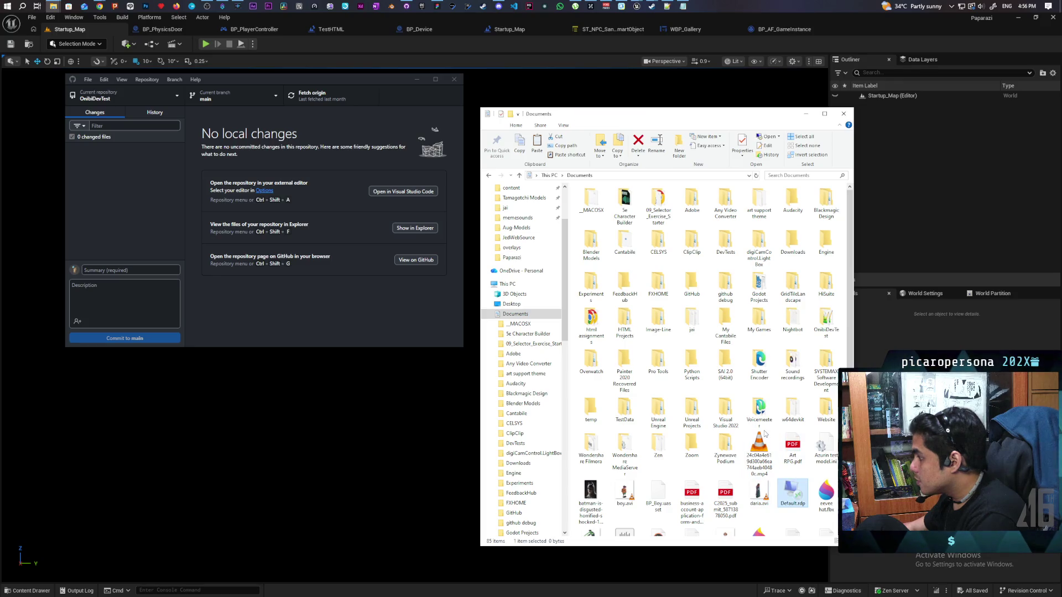
left_click(725, 248)
double_click(725, 247)
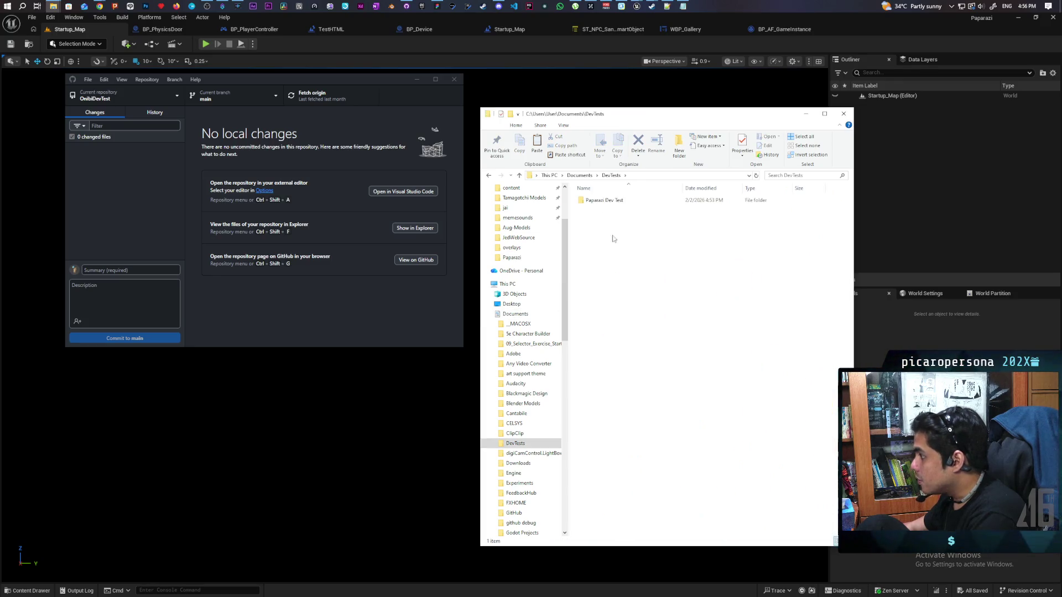
double_click(597, 201)
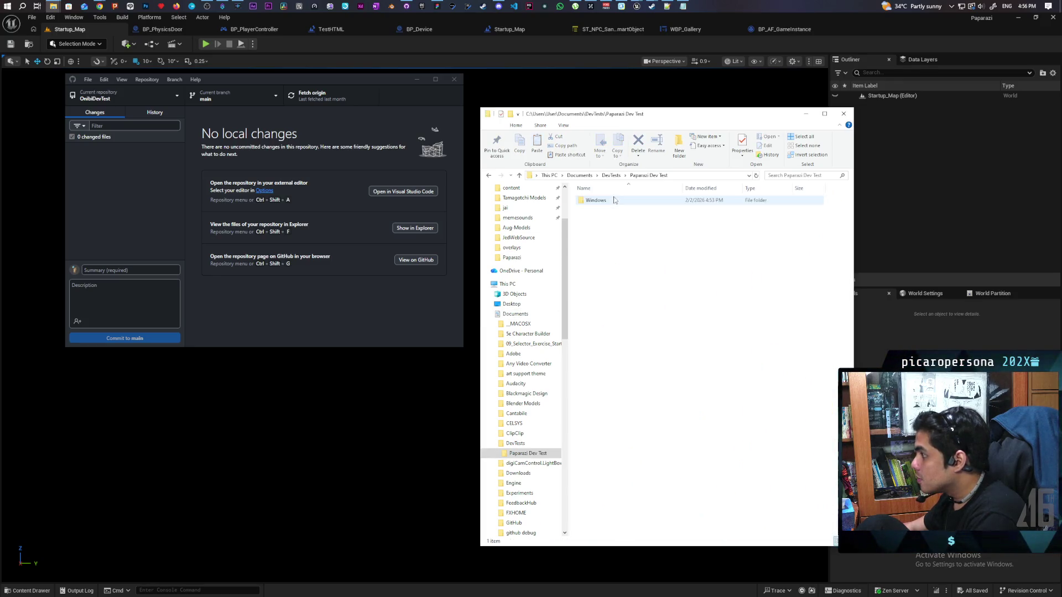
key("ctrl+v")
left_click(619, 258)
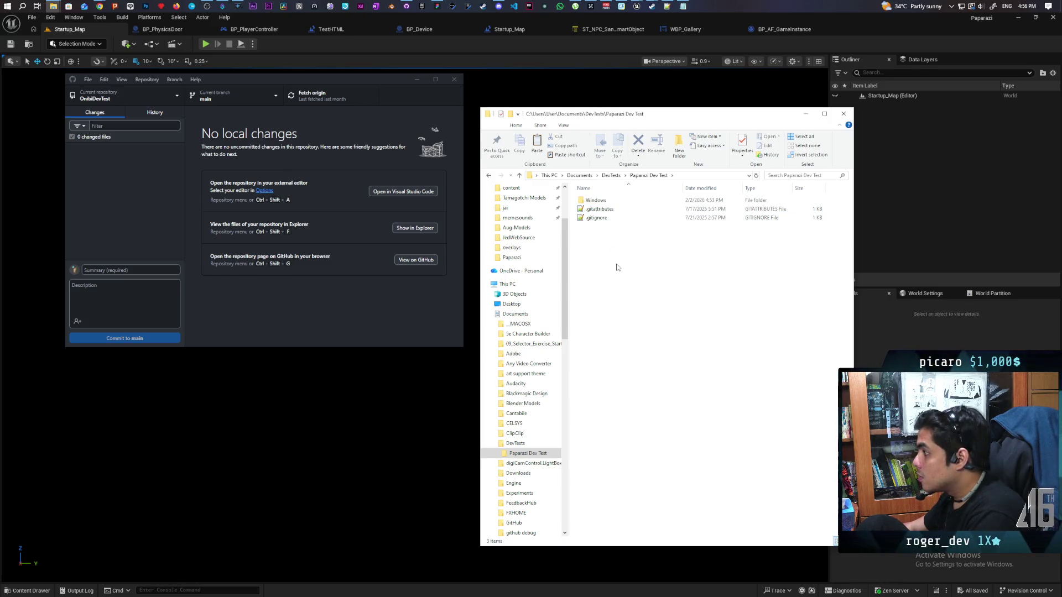
left_click(127, 95)
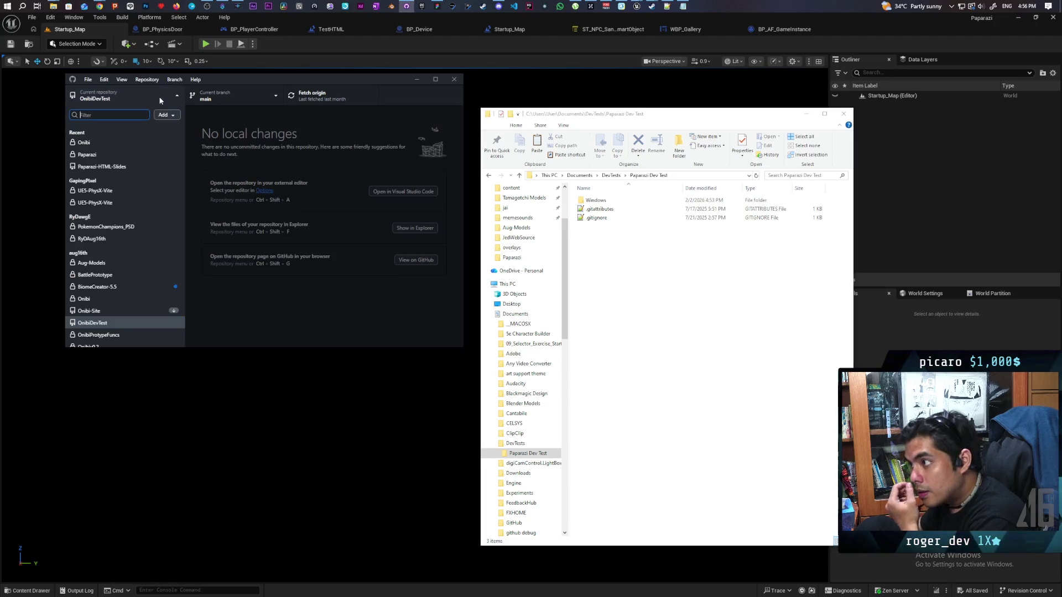
- Choose the DevTests\Paparazi Dev Test folder as an existing local repository to add
left_click(163, 115)
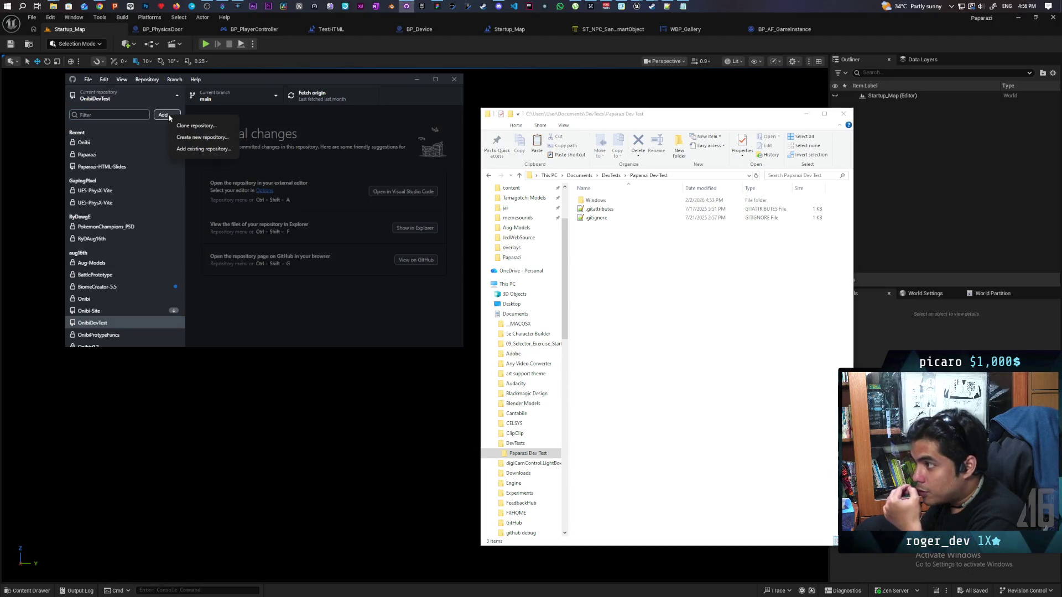
left_click(215, 149)
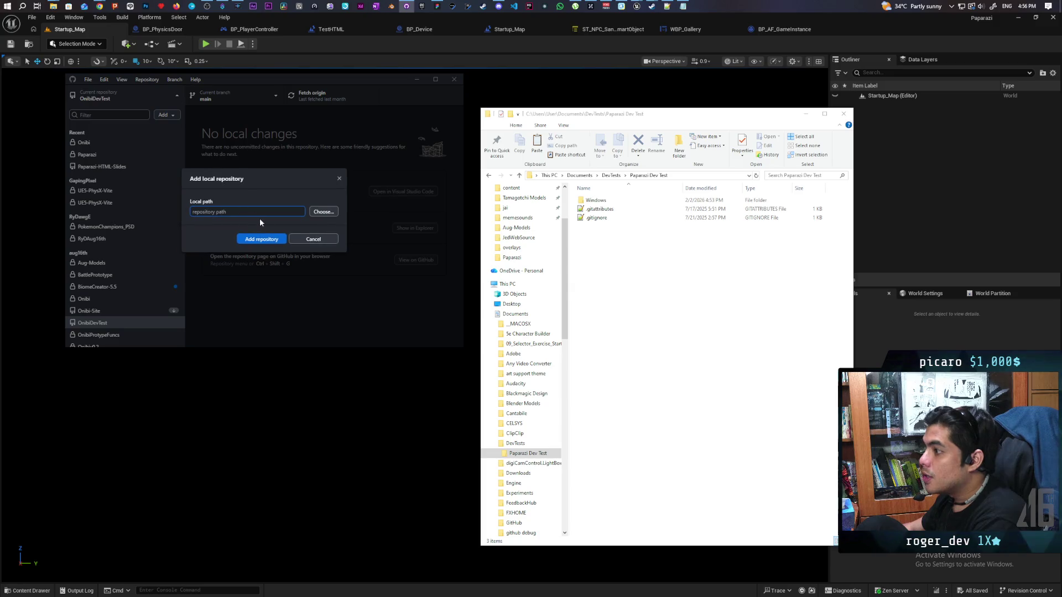
left_click(321, 213)
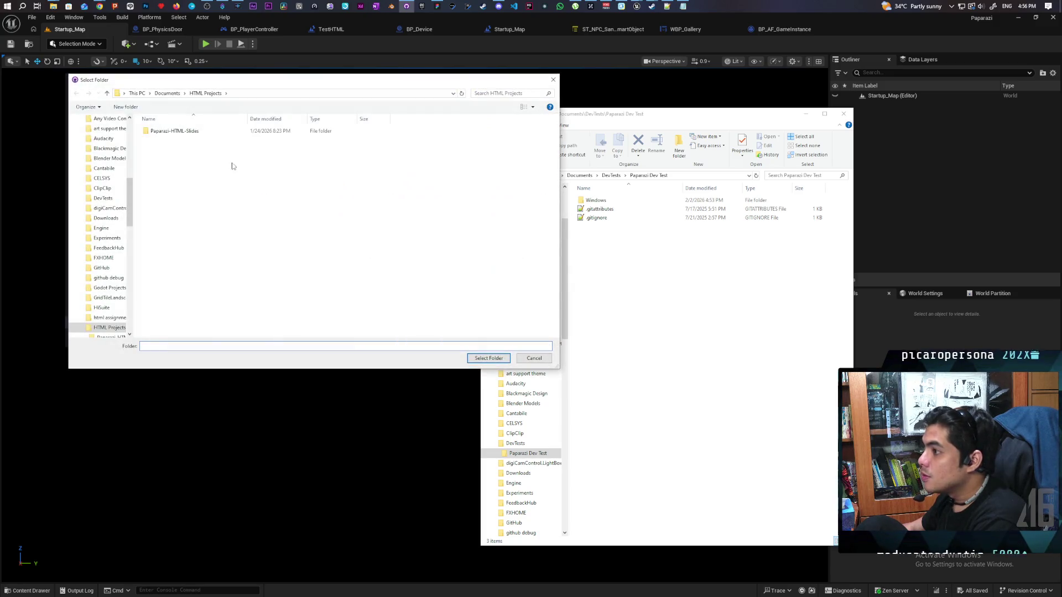
left_click(167, 93)
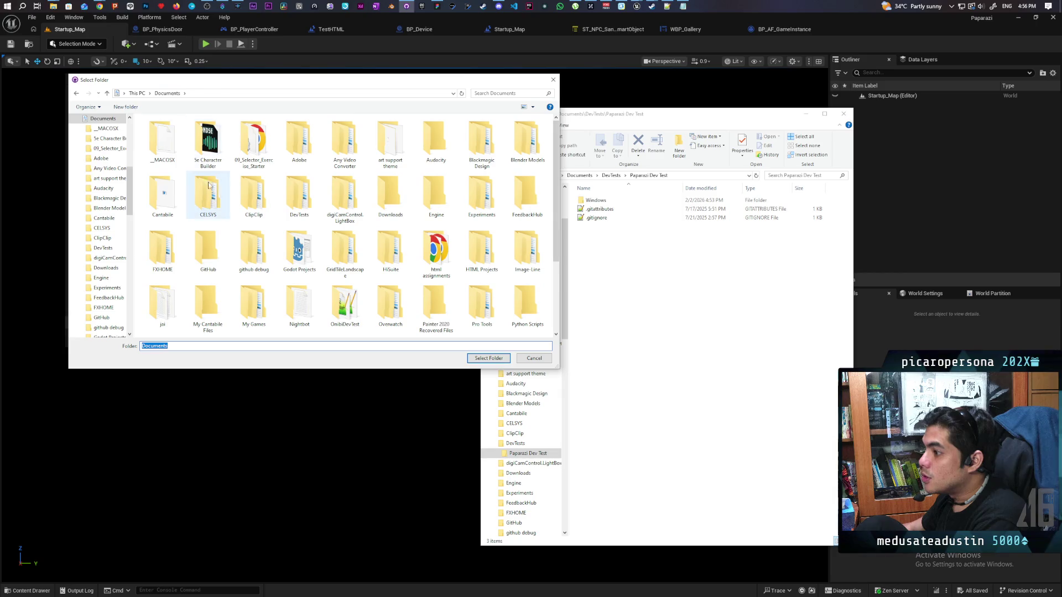
left_click(244, 194)
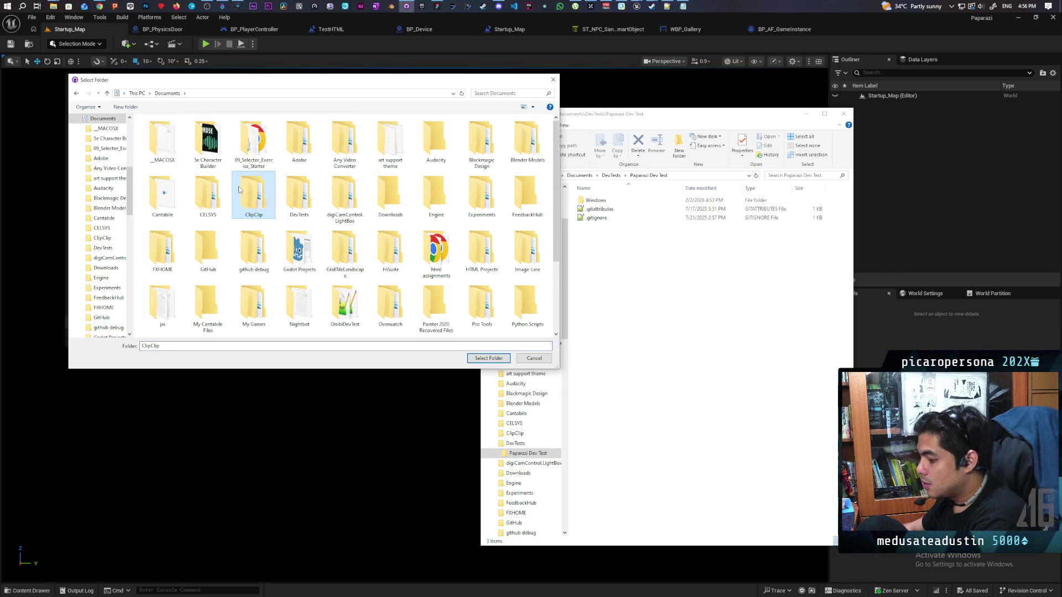
left_click(295, 197)
double_click(296, 196)
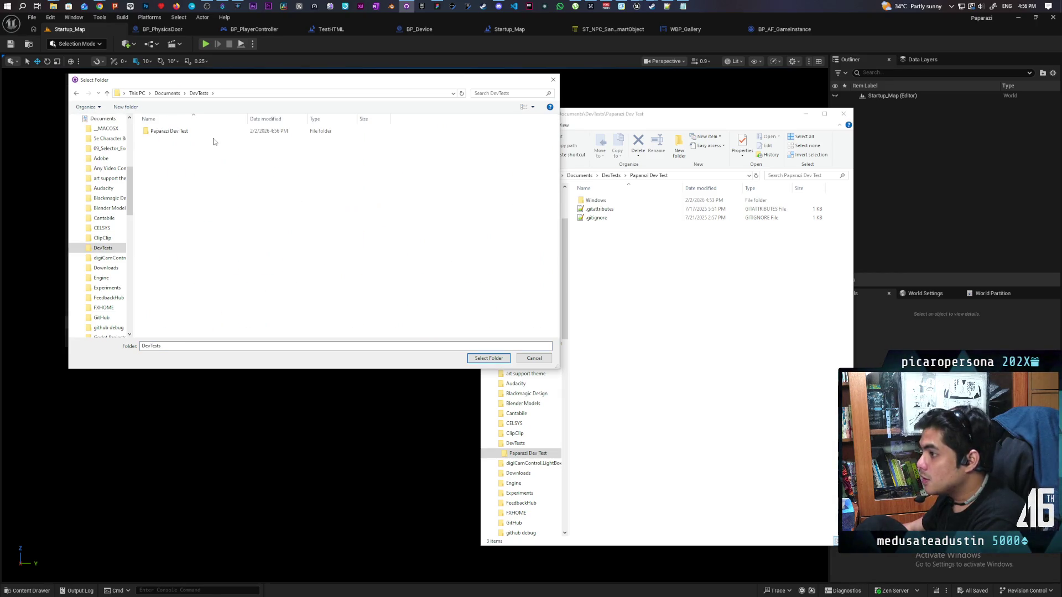
double_click(201, 131)
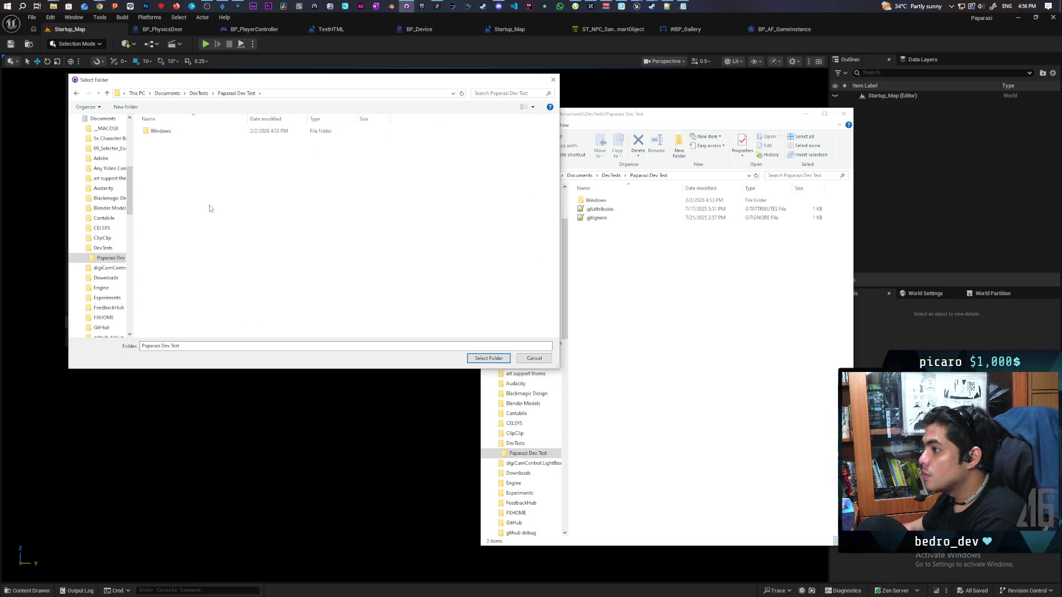
left_click(200, 93)
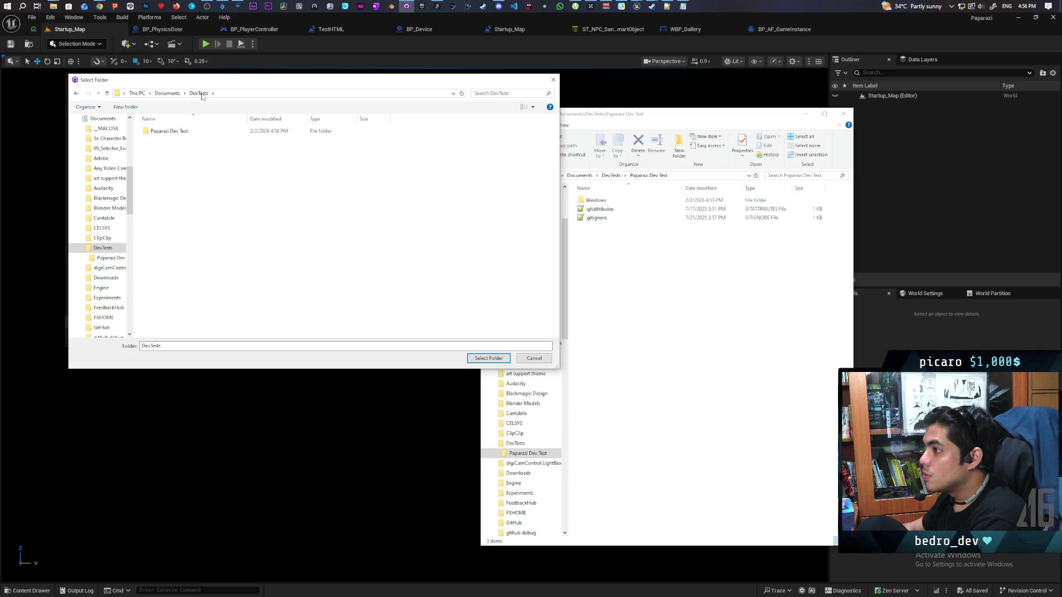
left_click(182, 132)
left_click(489, 358)
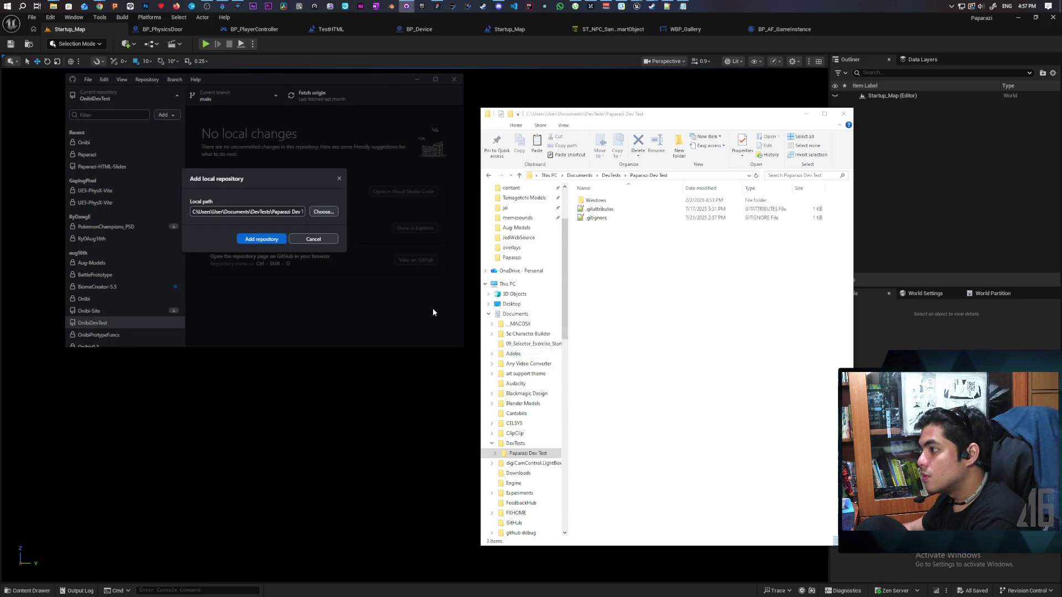
- Since the folder isn't a Git repository, switch to creating a new repository there
left_click_drag(285, 212, 325, 214)
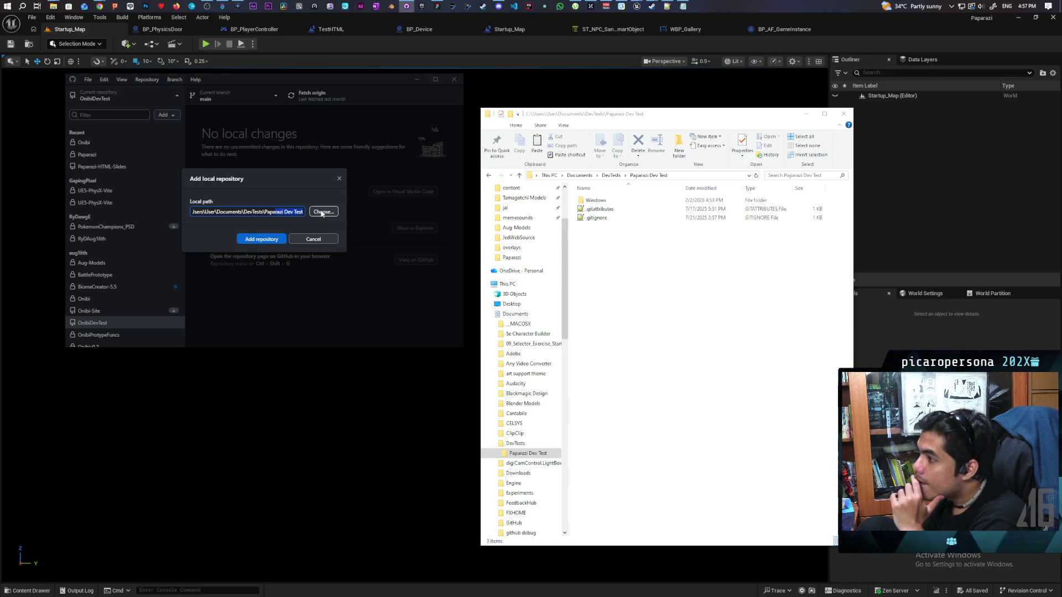
left_click(252, 240)
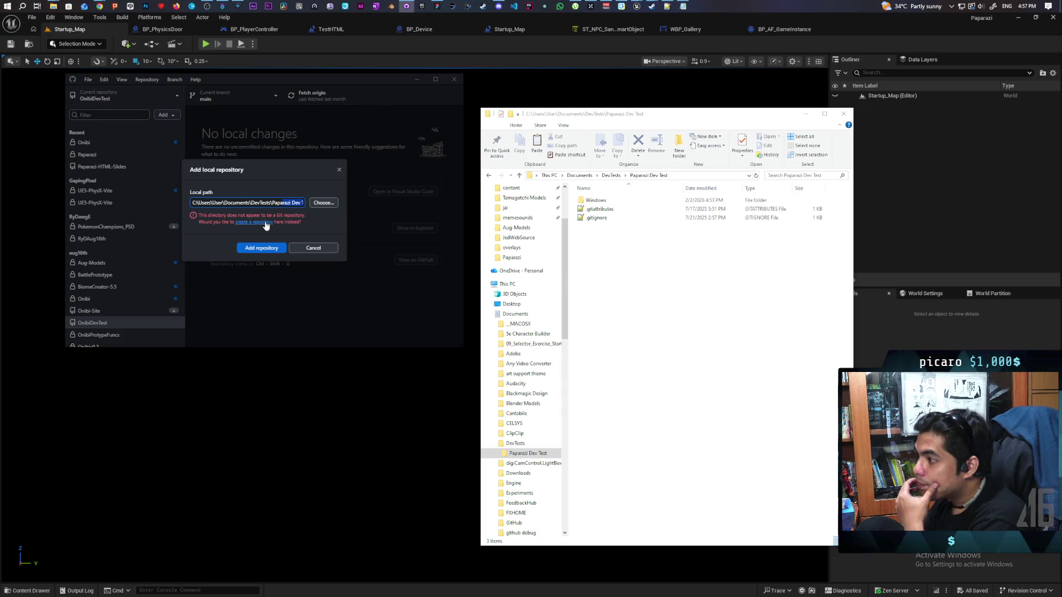
left_click(266, 223)
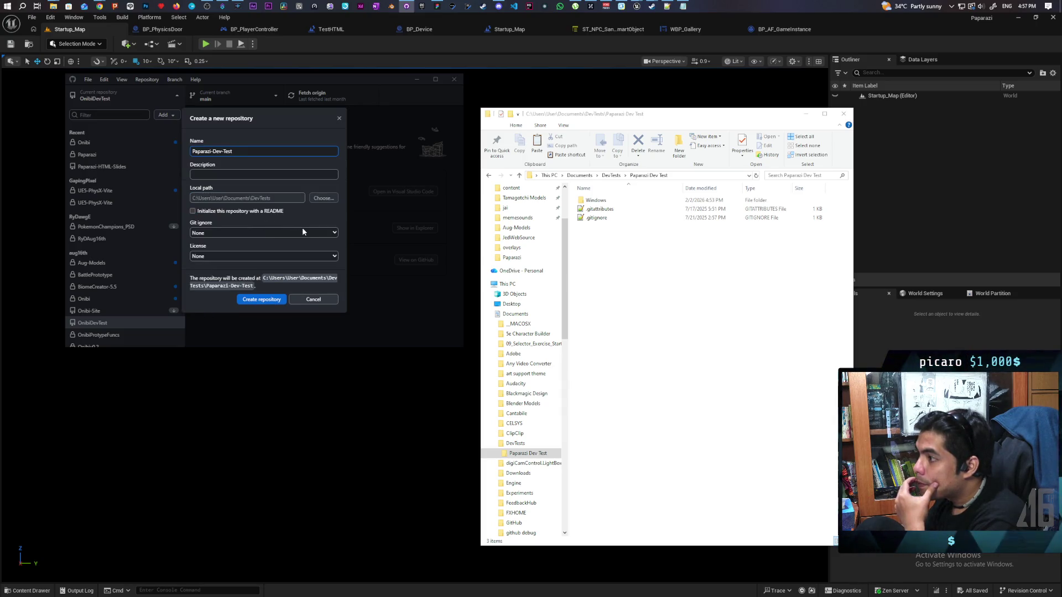
- Create the Paparazi-Dev-Test repository and publish it to GitHub as private code
left_click(267, 301)
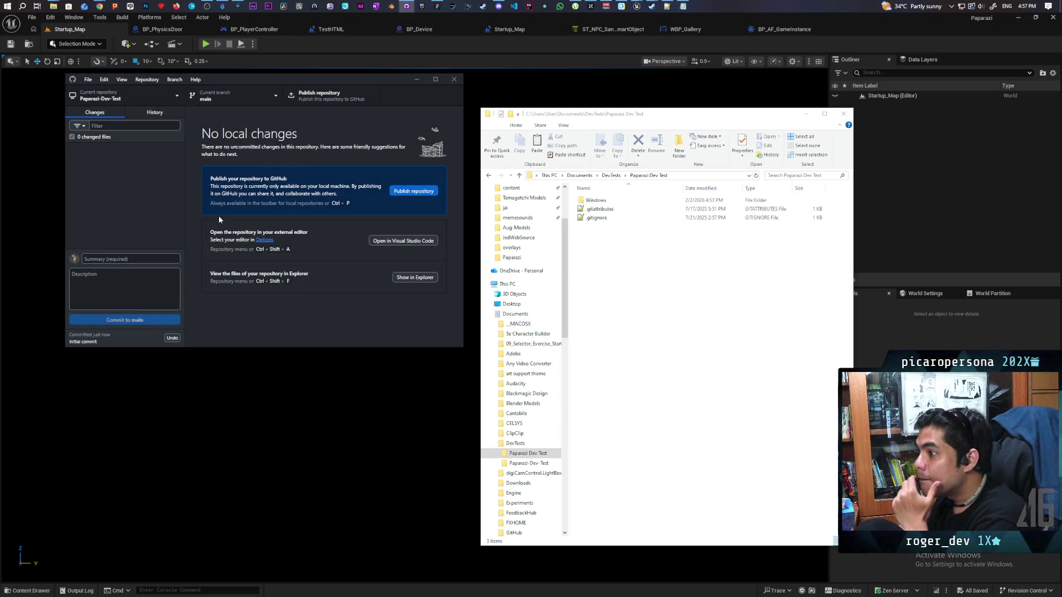
left_click(311, 101)
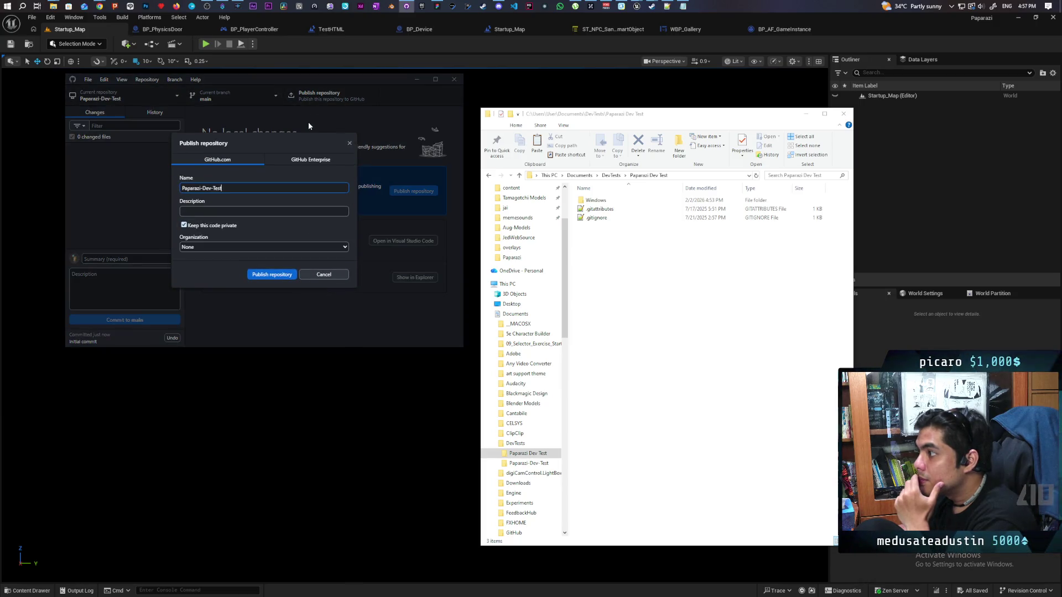
left_click(263, 277)
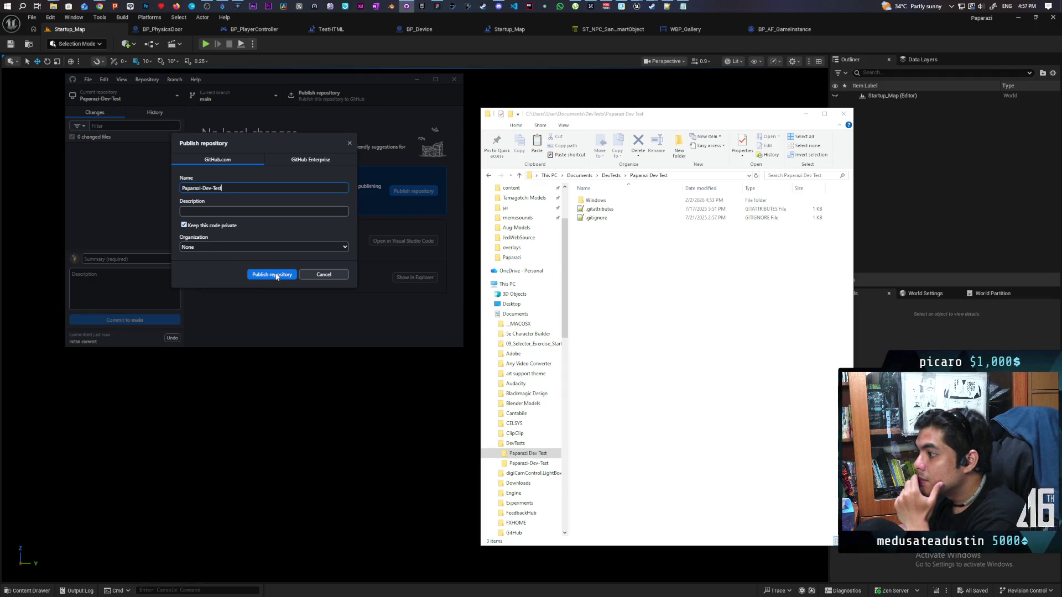
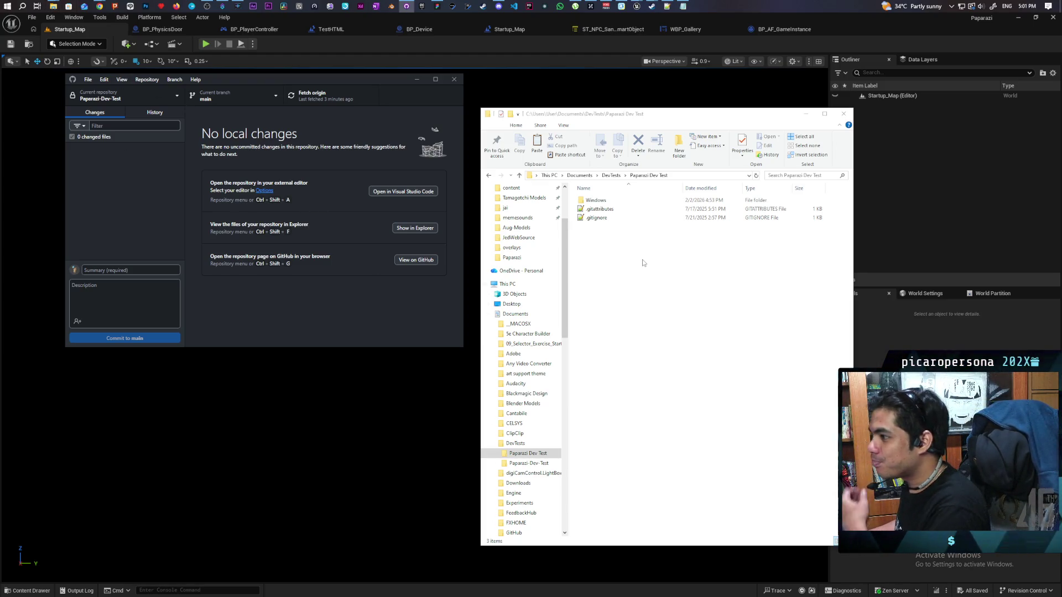
- Show the repository in File Explorer and arrange the windows so both folders are visible
left_click(410, 229)
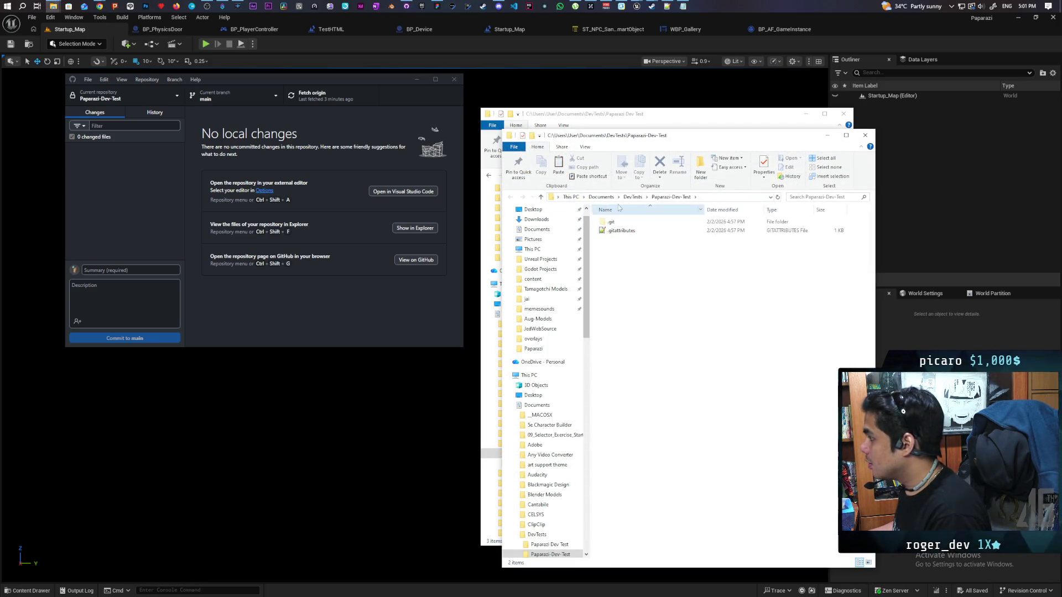
left_click_drag(693, 140, 686, 225)
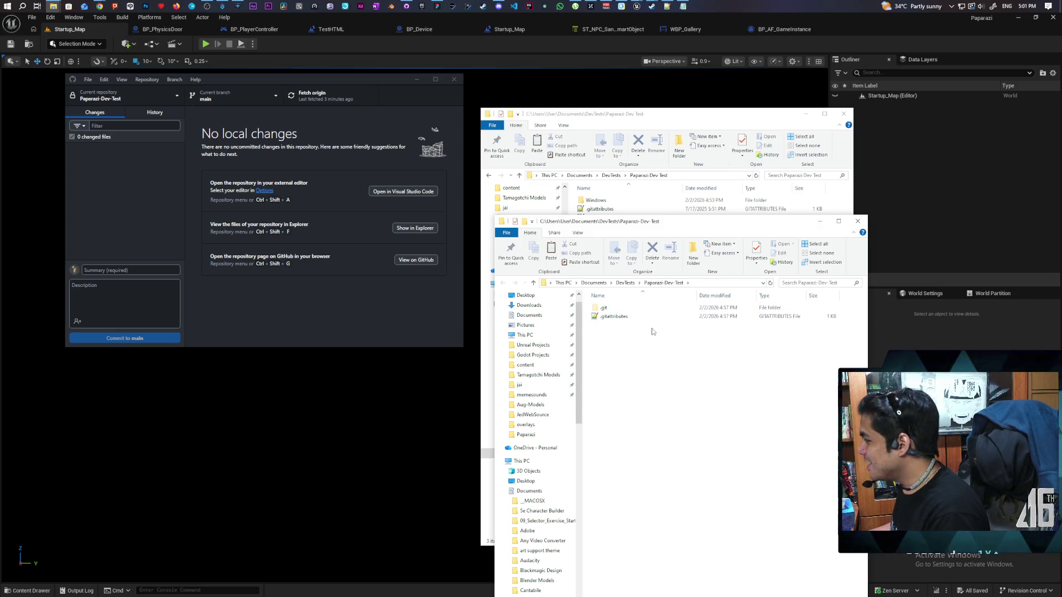
mouse_move(670, 228)
left_mouse_down()
mouse_move(658, 285)
mouse_move(657, 273)
left_mouse_up()
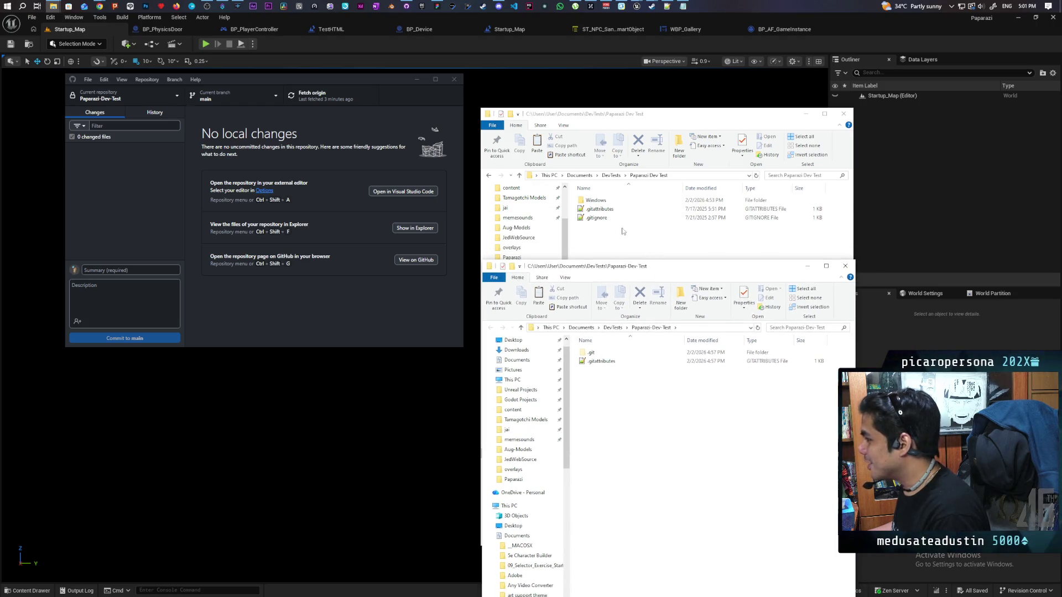
- Delete the separate Paparazi-Dev-Test folder from DevTests, keeping Paparazi Dev Test
left_click(623, 204)
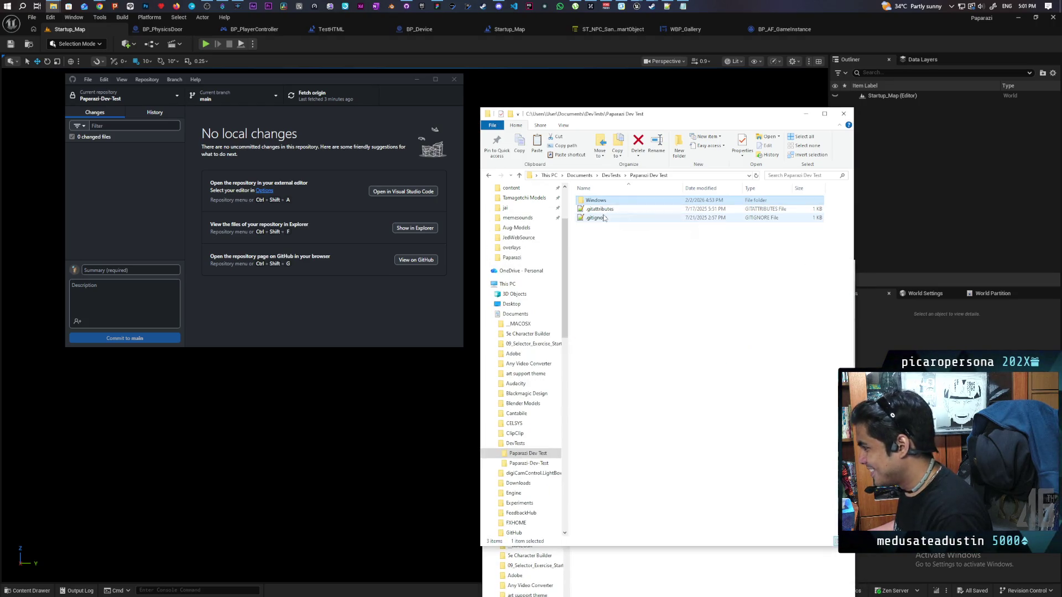
left_click(604, 218, "shift")
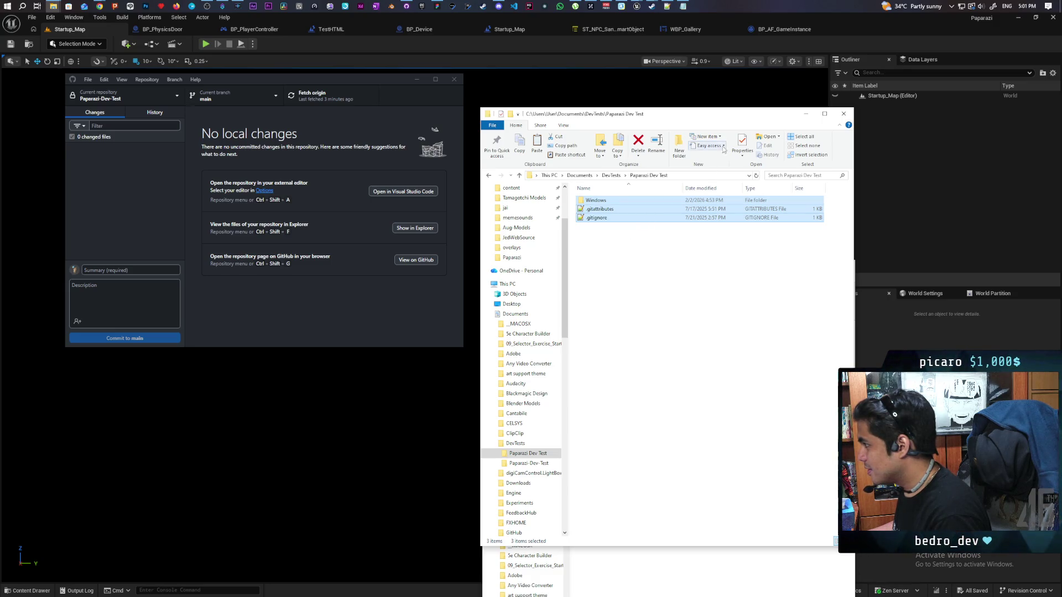
left_click(613, 328)
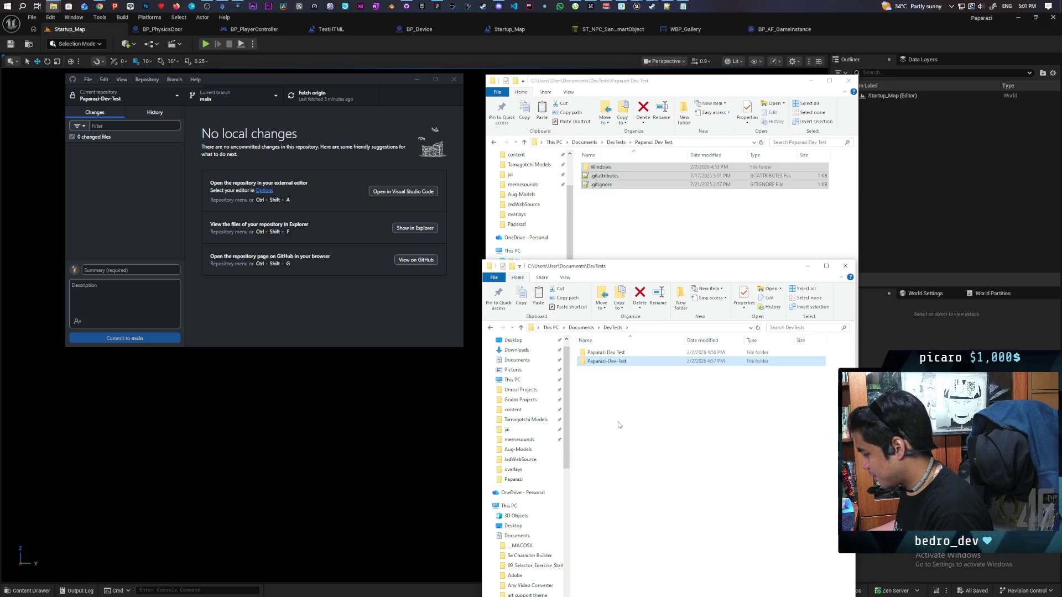
key("Delete")
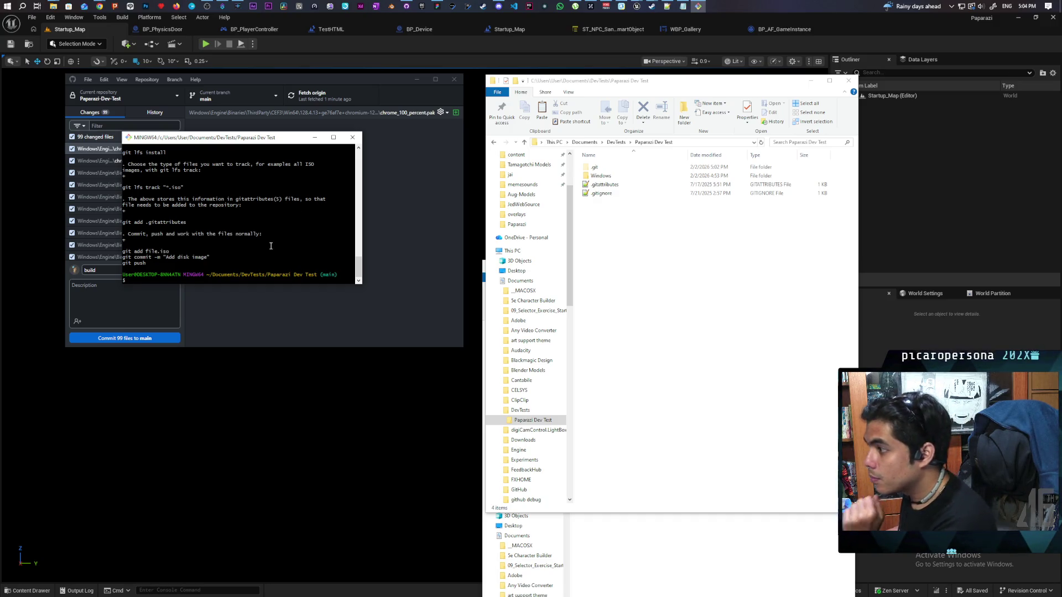
- Read the git lfs install and git lfs track instructions in Git Bash
scroll(264, 245, "up", 2)
scroll(264, 246, "up", 1)
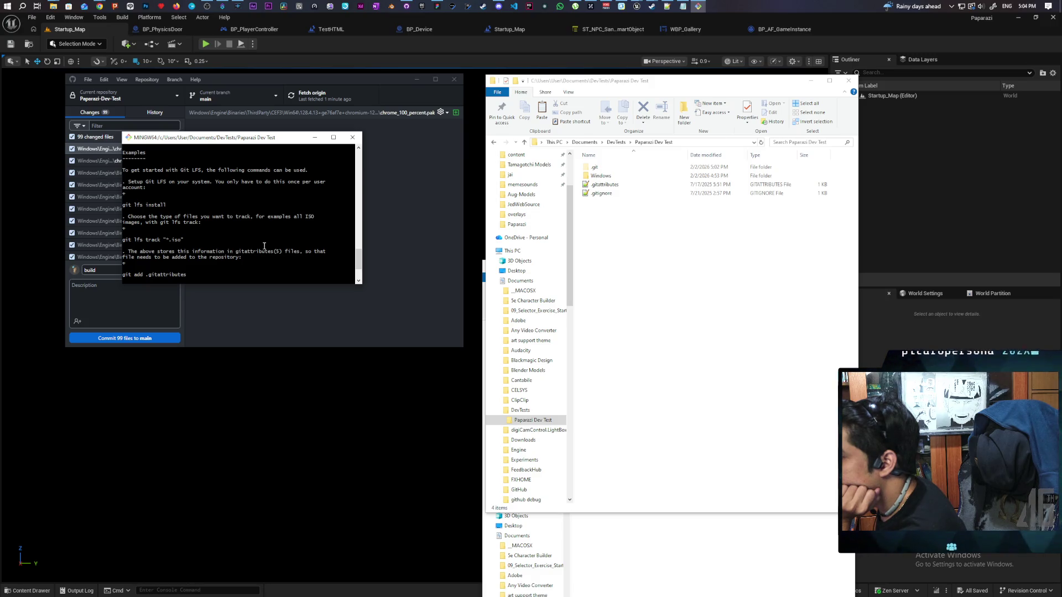
scroll(264, 246, "down", 2)
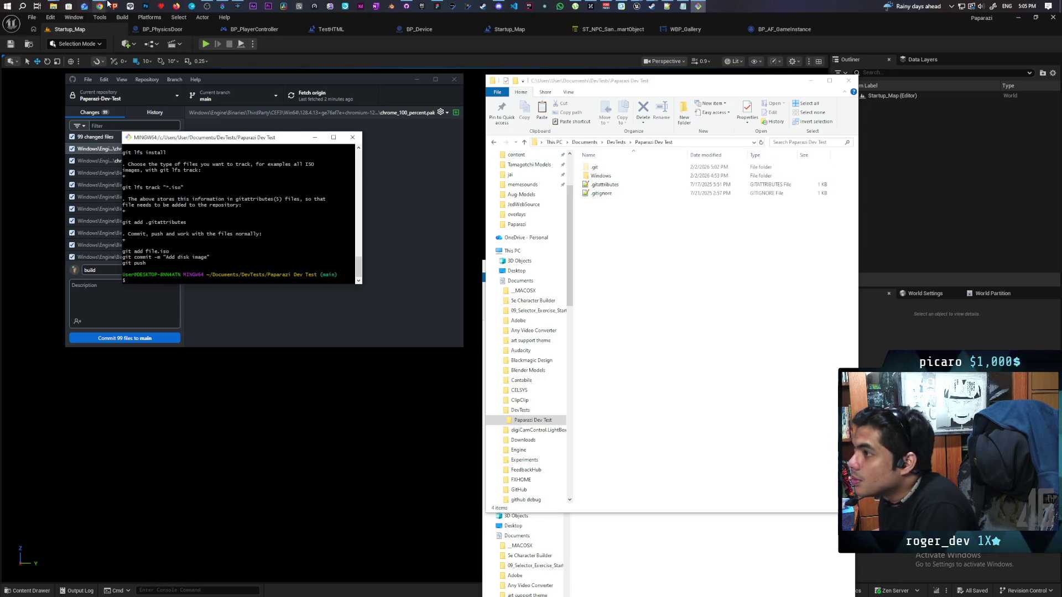
mouse_move(576, 6)
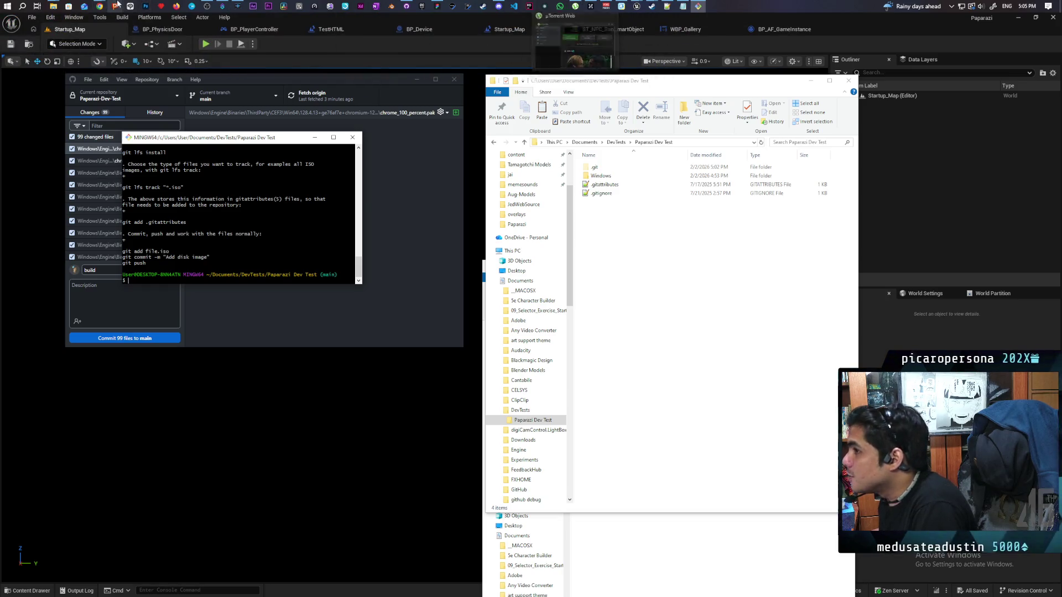
mouse_move(100, 6)
left_click(539, 44)
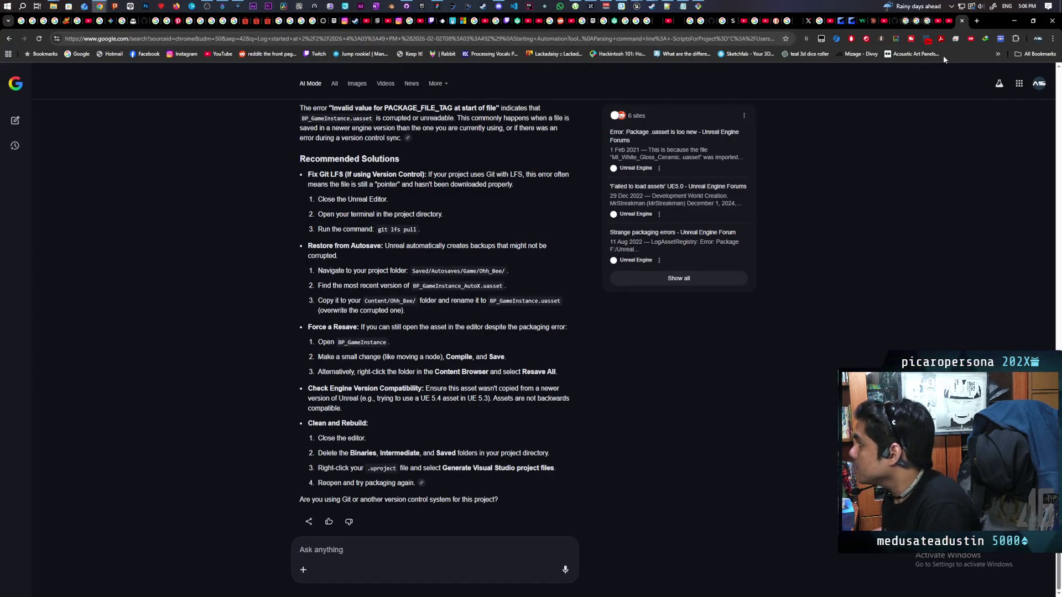
- Search Google for 'how to initialize lfs on existing repo'
left_click(712, 40)
type("how to initialize l")
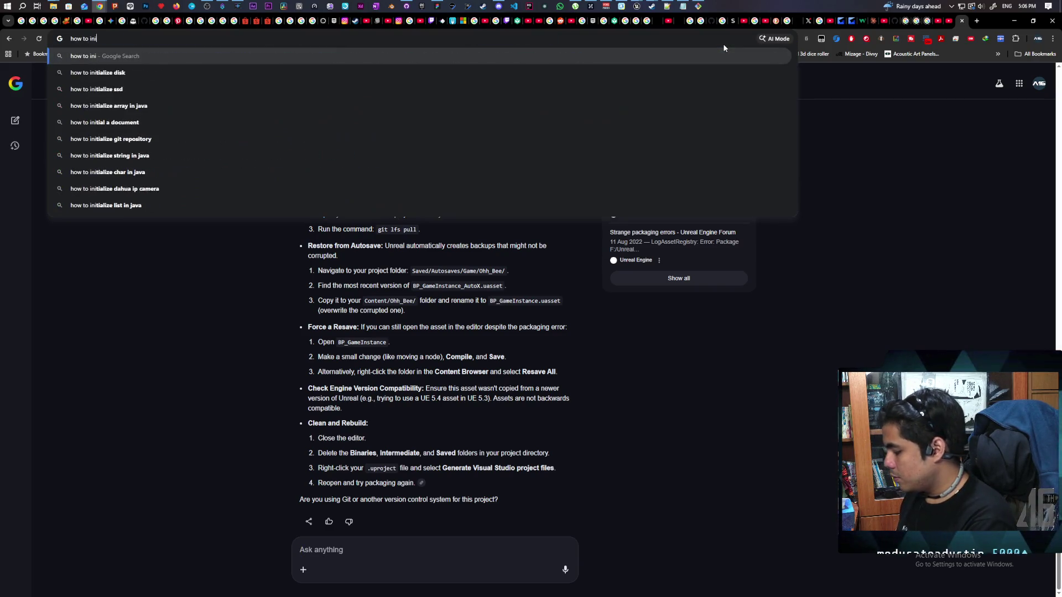
type("fs ")
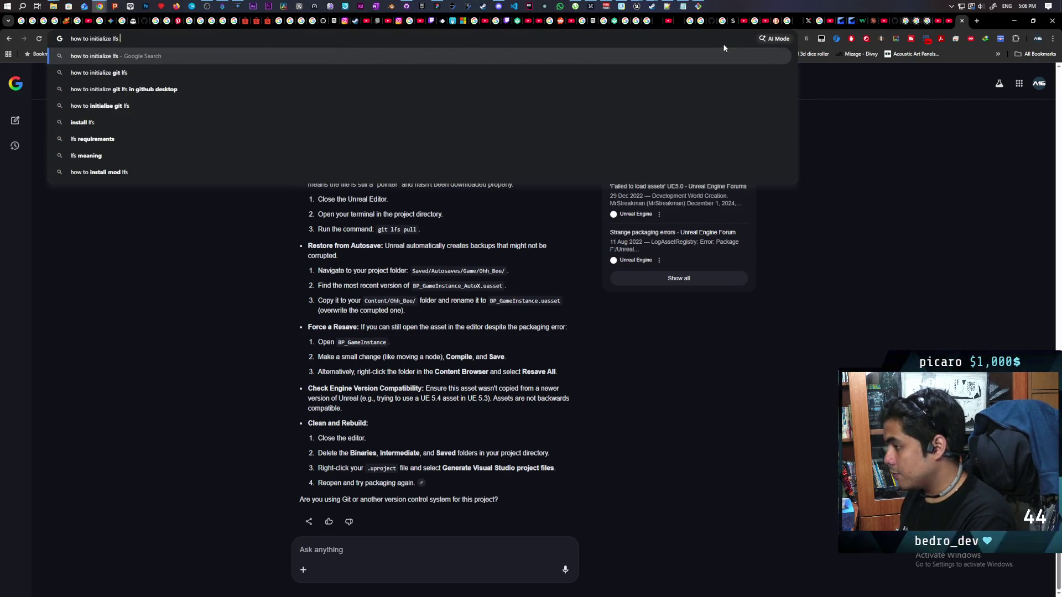
type("on existing ")
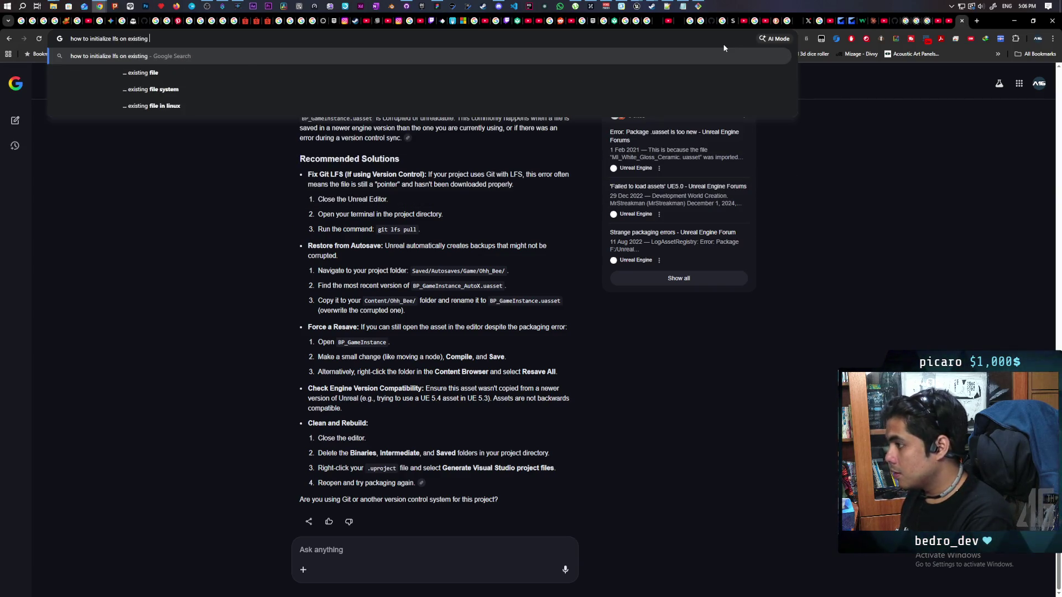
type("repo")
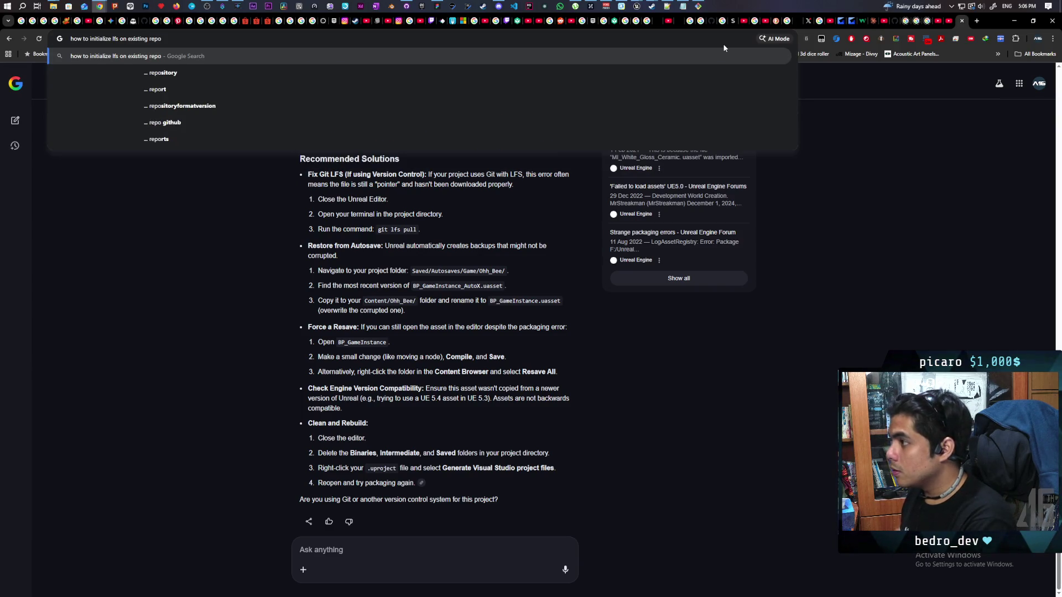
key("Return")
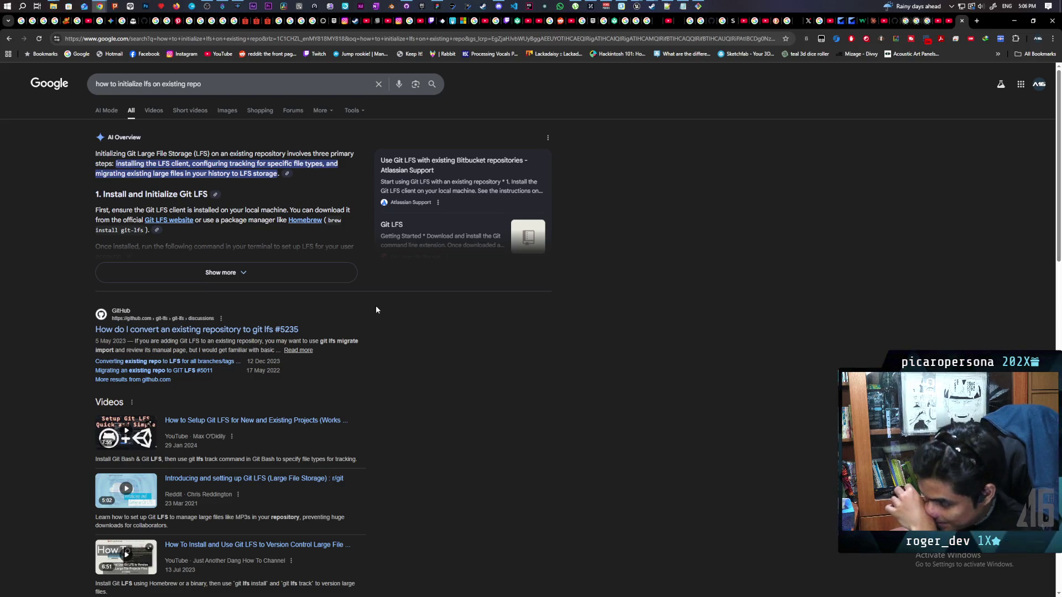
scroll(452, 330, "down", 6)
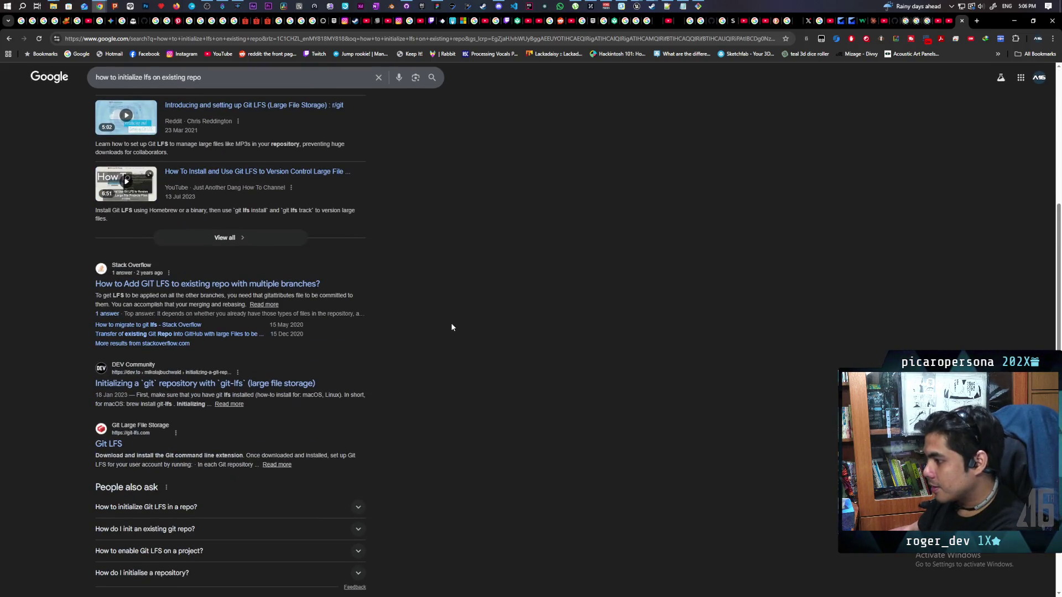
scroll(452, 327, "up", 6)
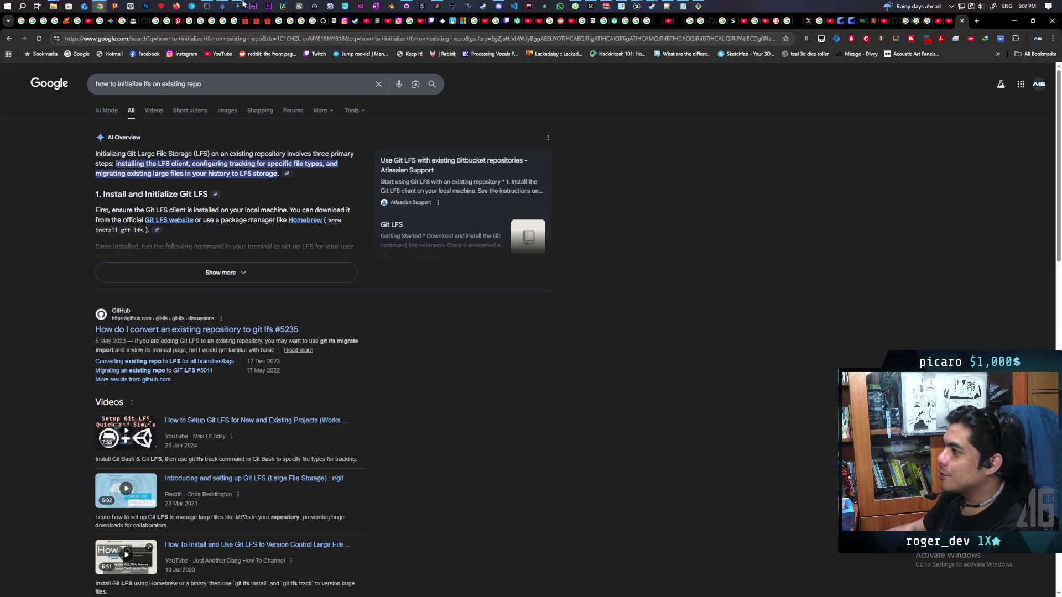
mouse_move(662, 8)
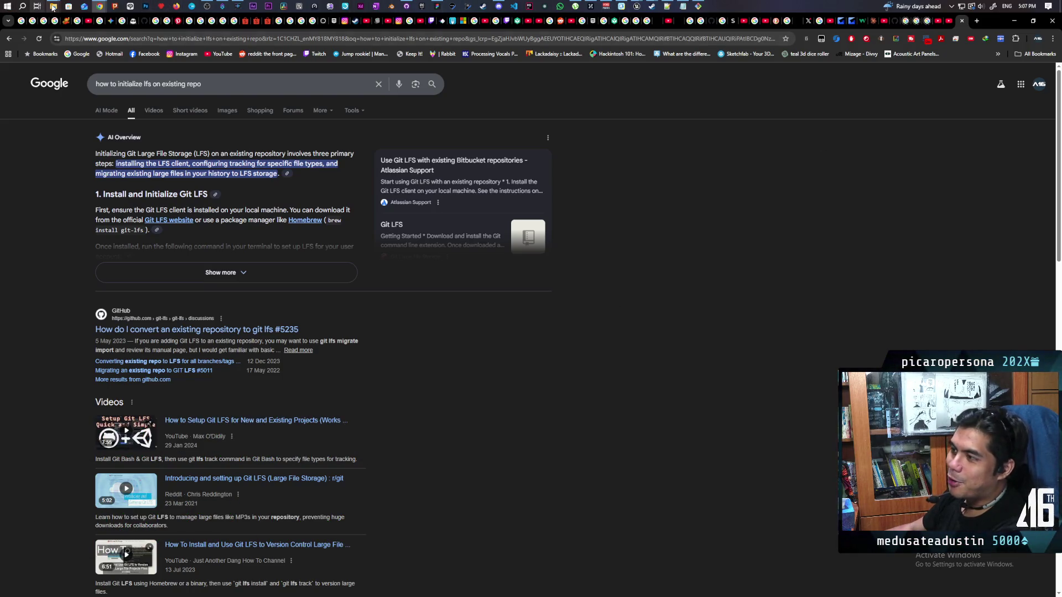
mouse_move(53, 7)
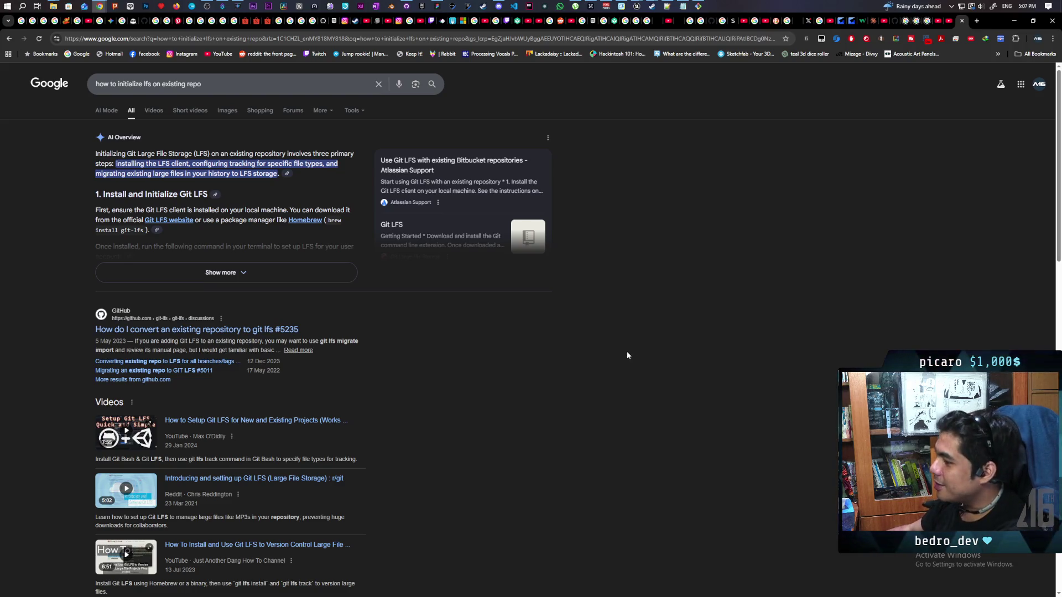
scroll(641, 354, "down", 5)
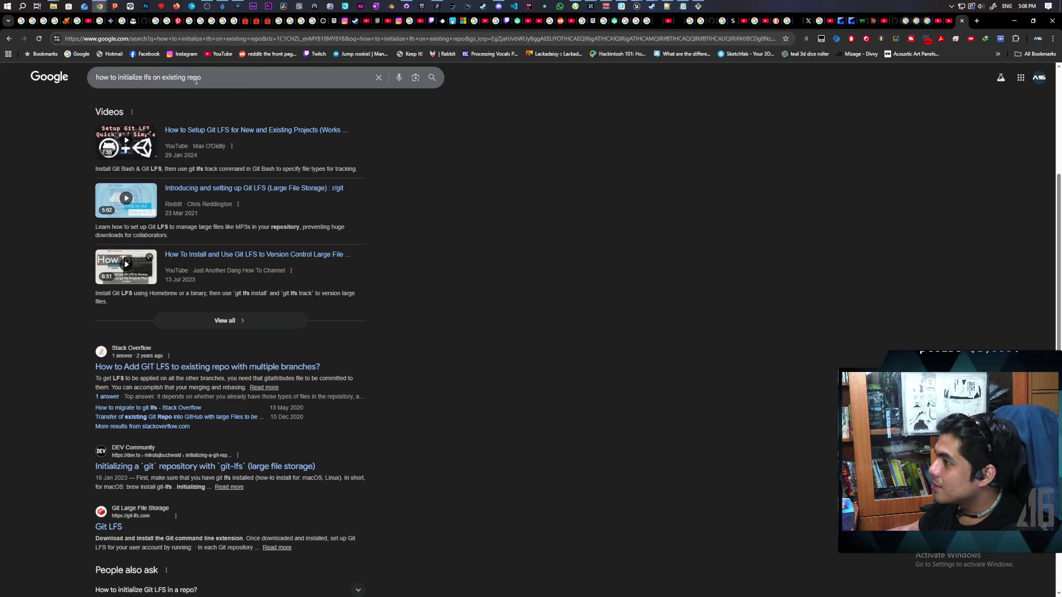
- Change the Google query to 'how to initialize lfs in a clone' and search again
left_click_drag(201, 78, 163, 84)
type("in a clod")
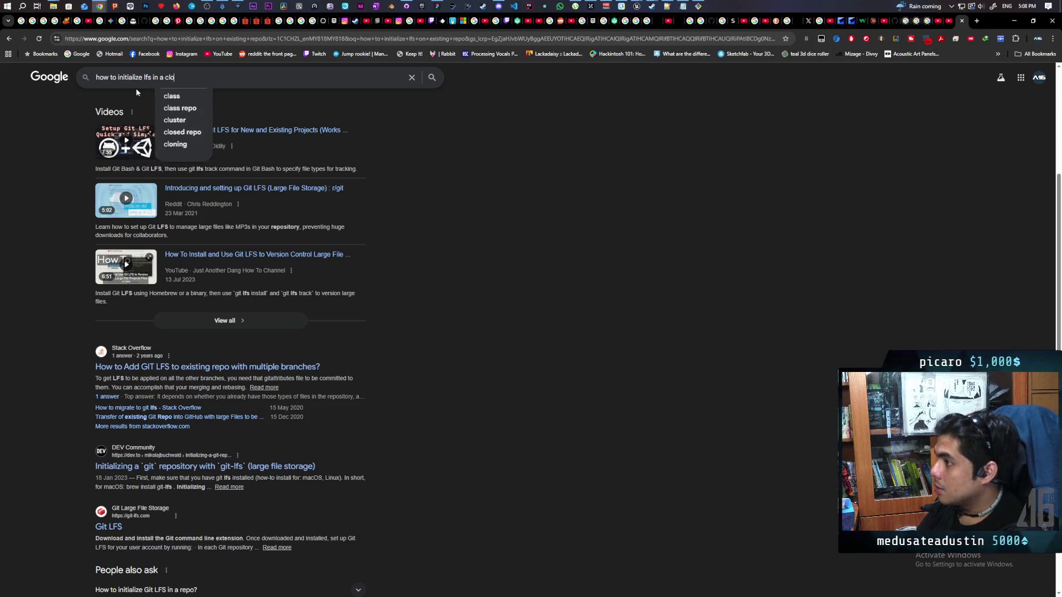
key("BackSpace")
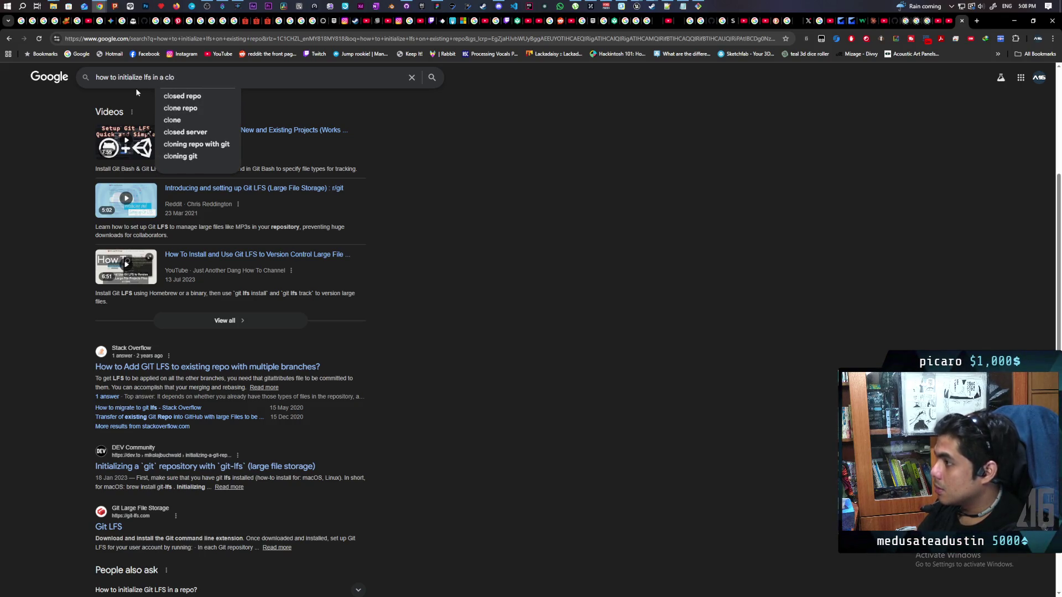
type("ne")
key("Return")
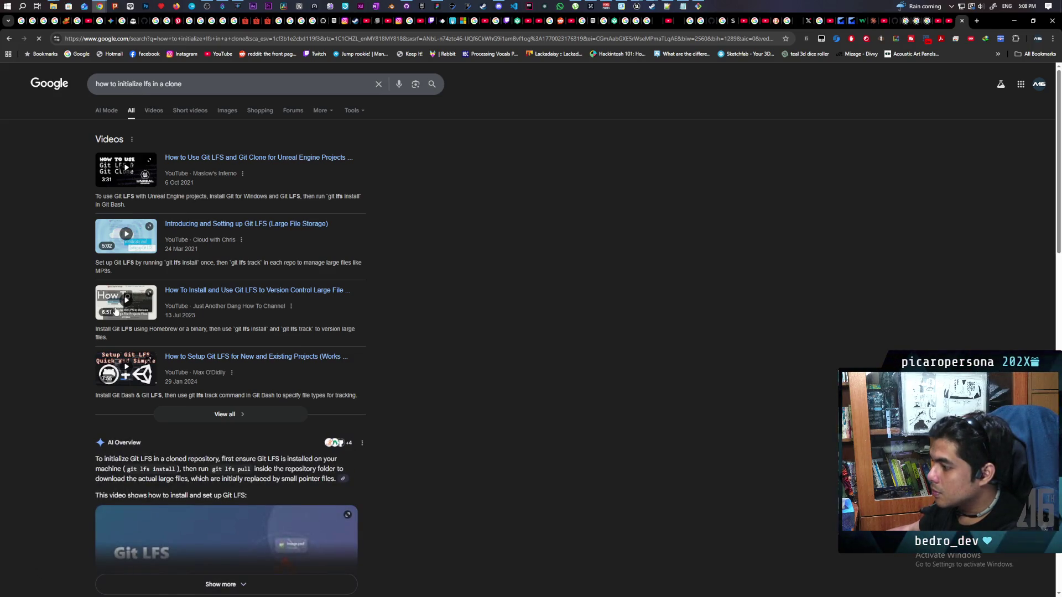
mouse_move(115, 312)
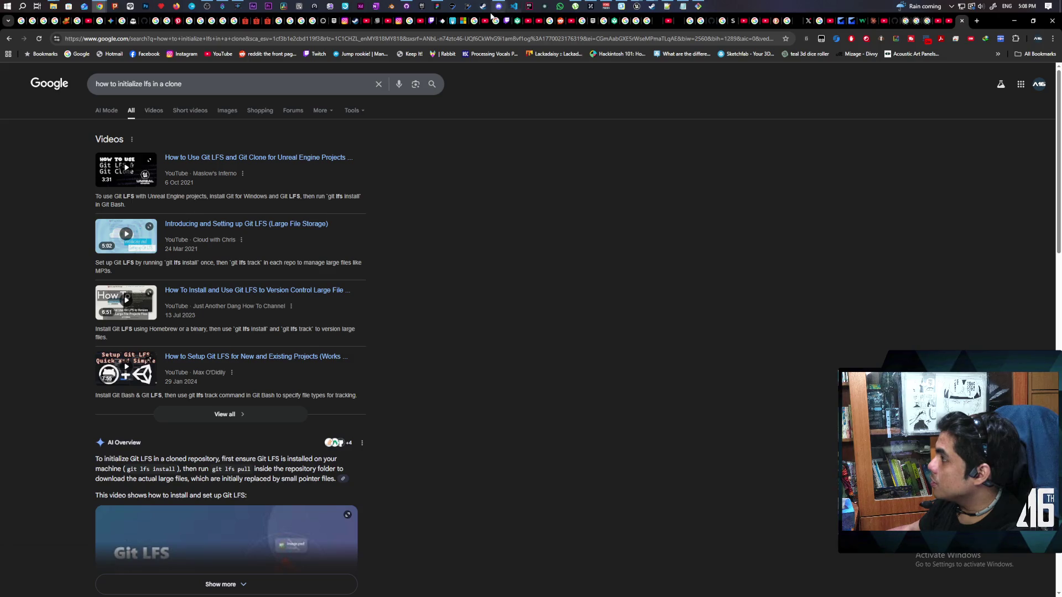
- Run git lfs install in a Git Bash terminal for the Paparazi Dev Test repository
left_click(698, 6)
type("git lfs install")
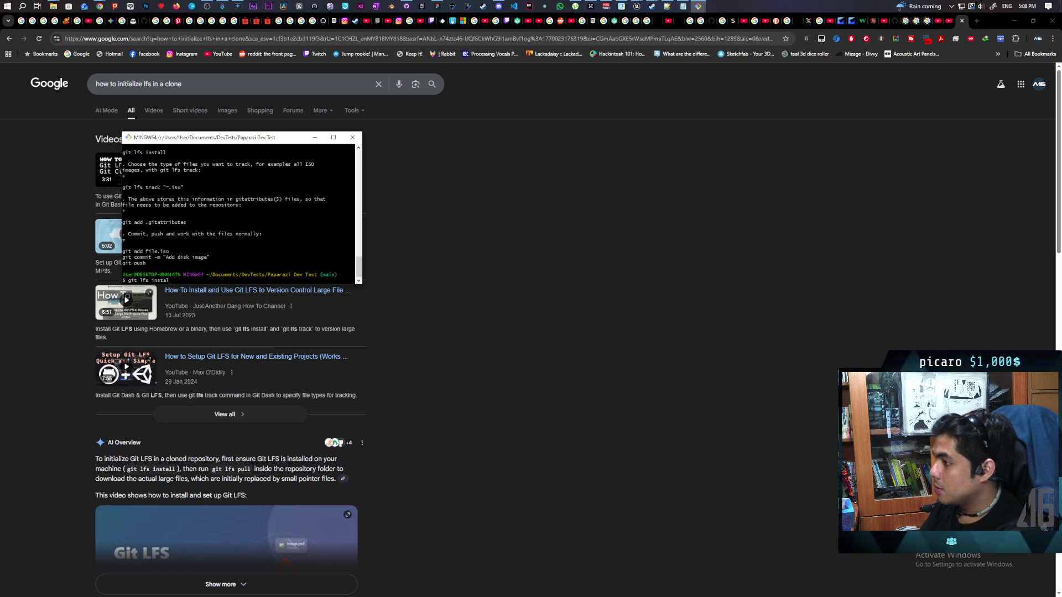
key("Return")
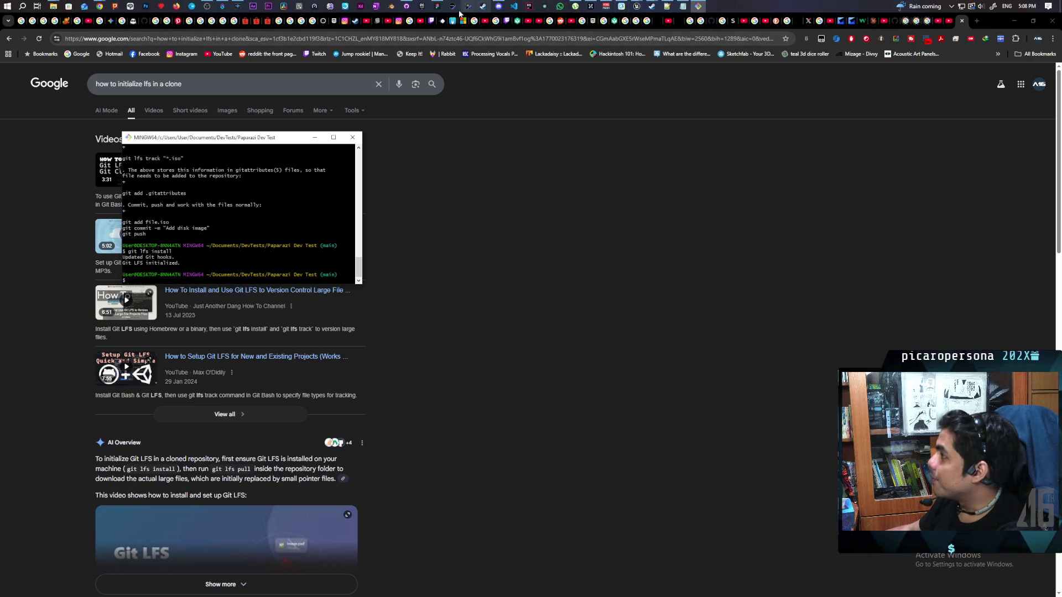
left_click(406, 6)
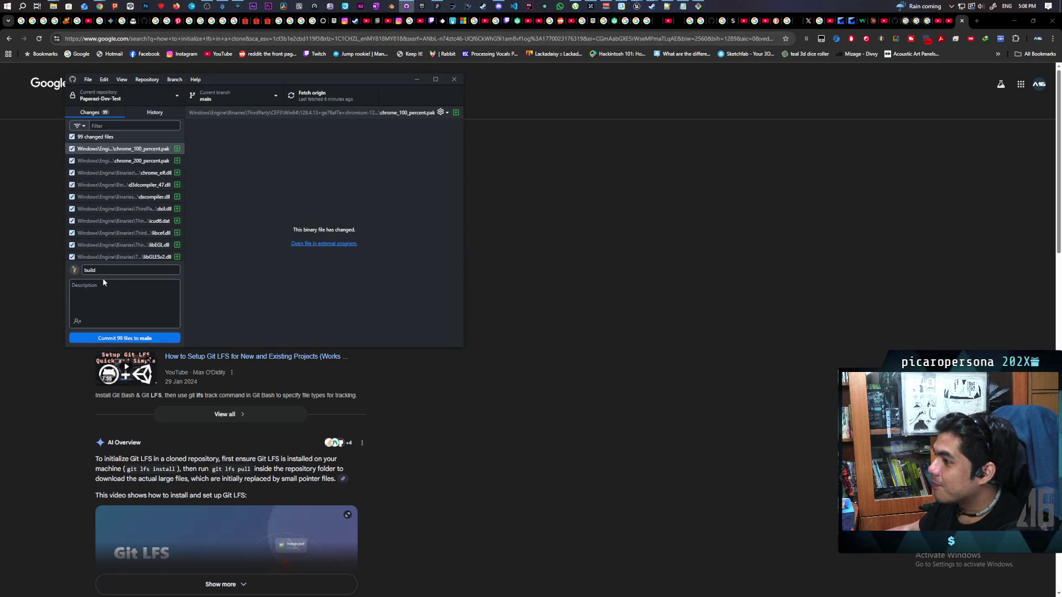
- Try committing the 99 changes as 'build', cancelling when the over-100MB file warning appears
left_click(114, 338)
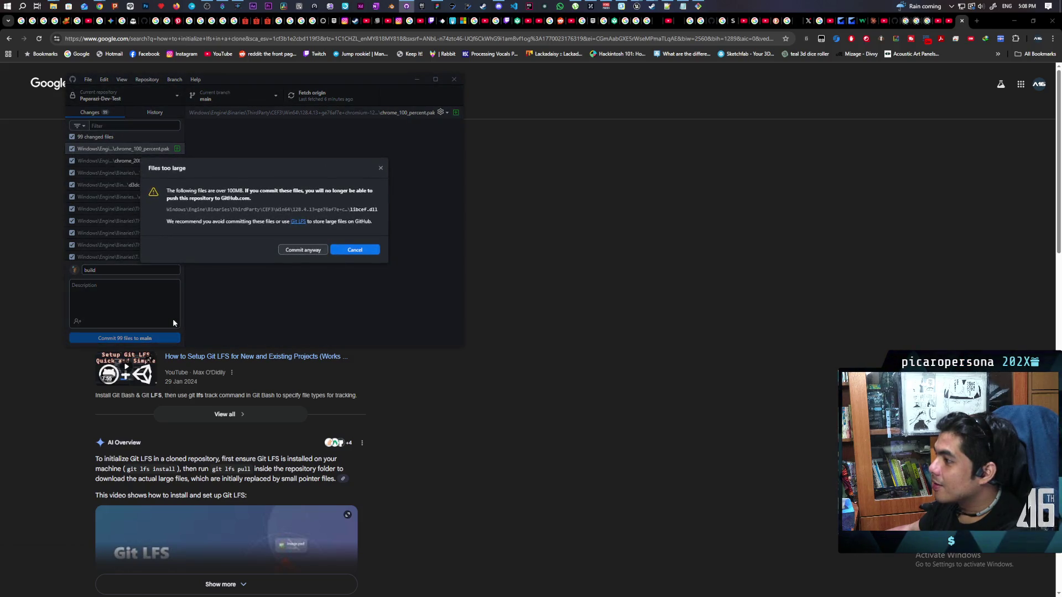
left_click(380, 169)
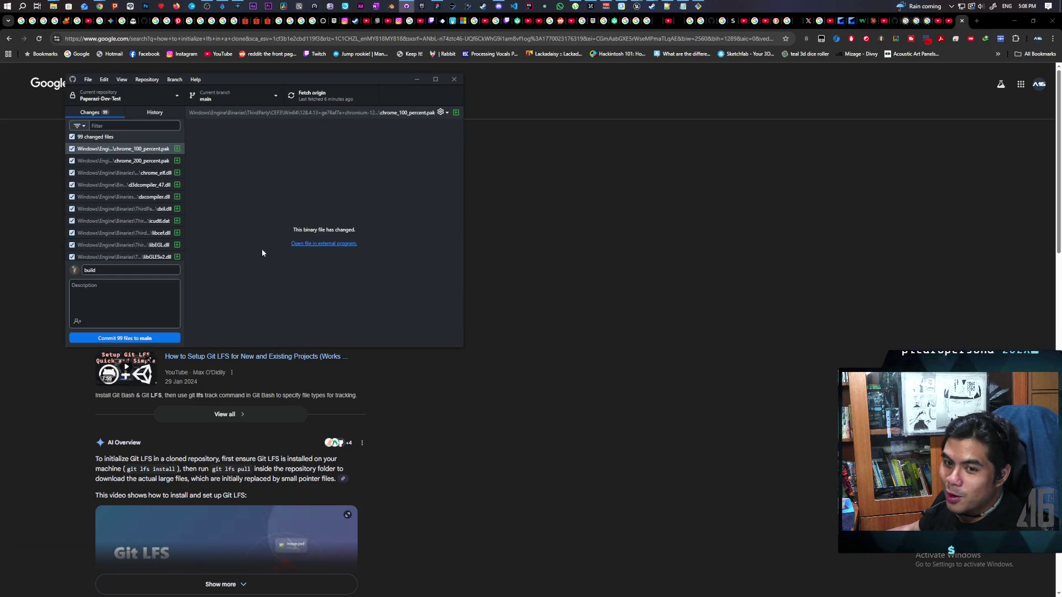
left_click(72, 137)
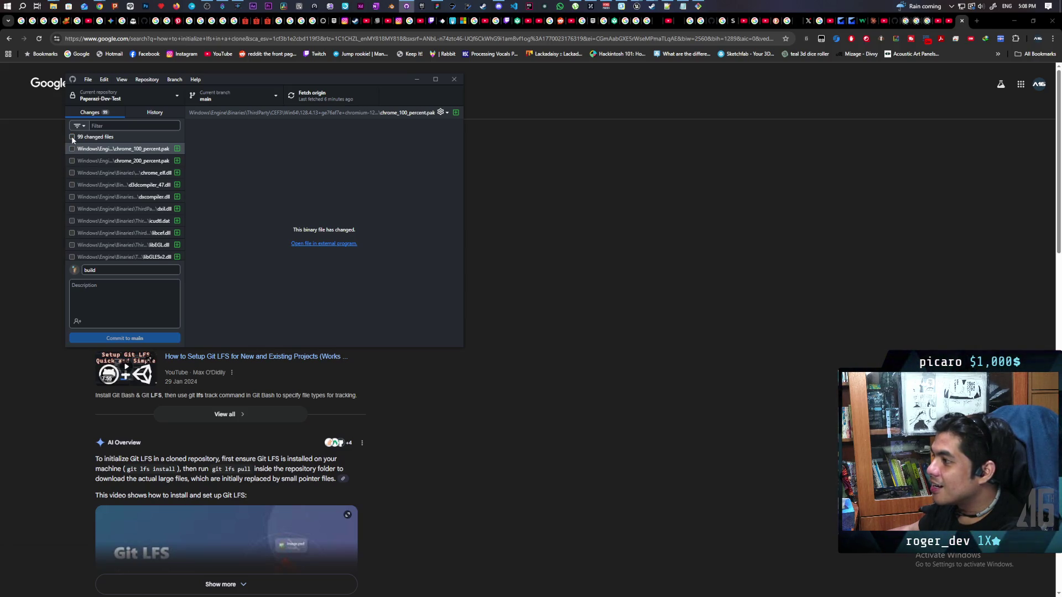
scroll(99, 187, "down", 5)
scroll(98, 187, "down", 10)
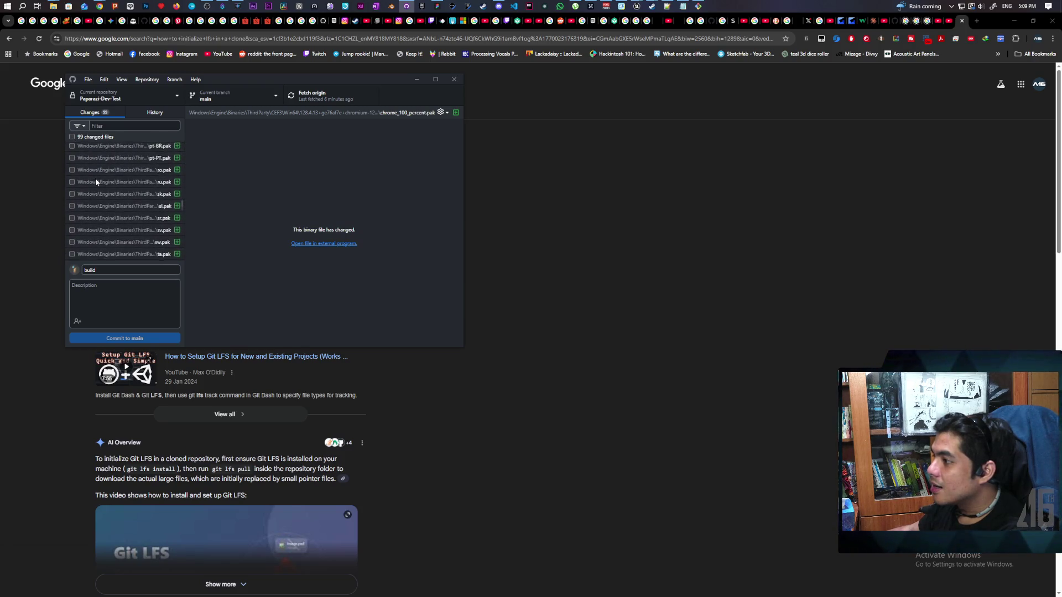
mouse_move(182, 213)
left_mouse_down()
mouse_move(182, 256)
mouse_move(180, 134)
left_mouse_up()
left_click(71, 137)
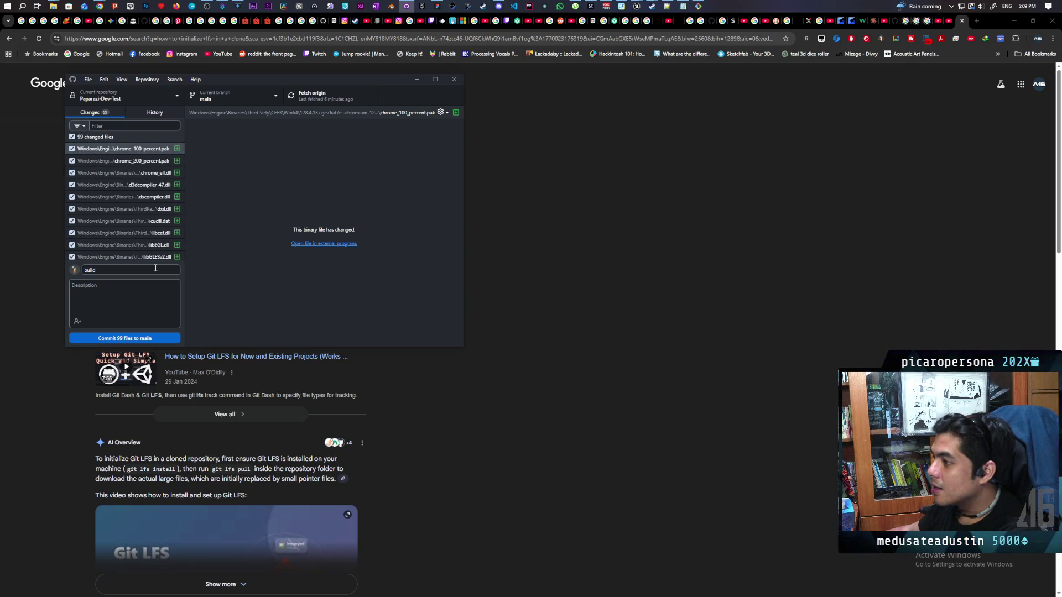
left_click(143, 339)
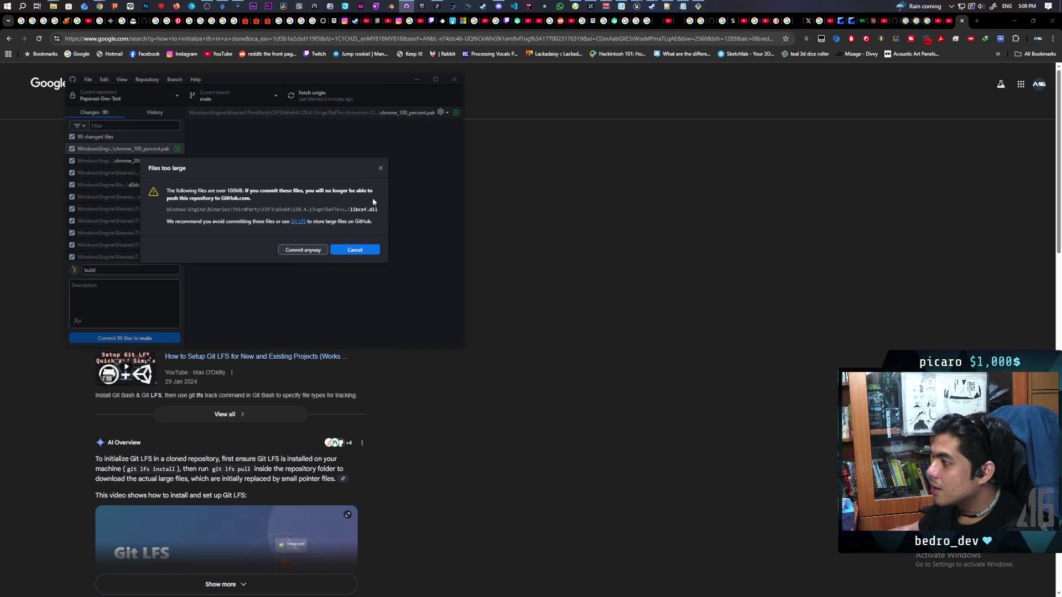
left_click(368, 250)
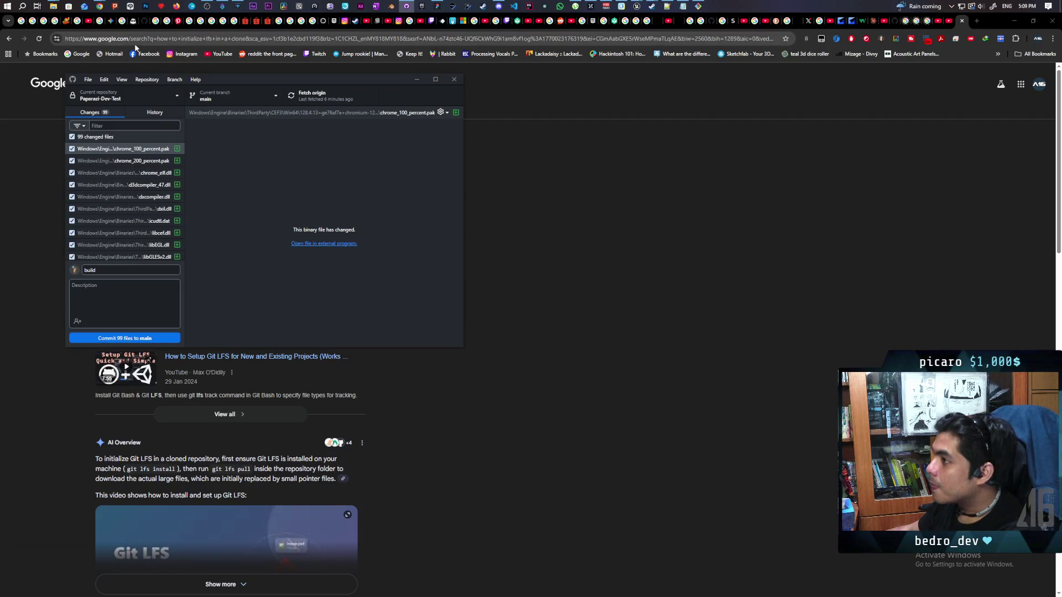
mouse_move(53, 6)
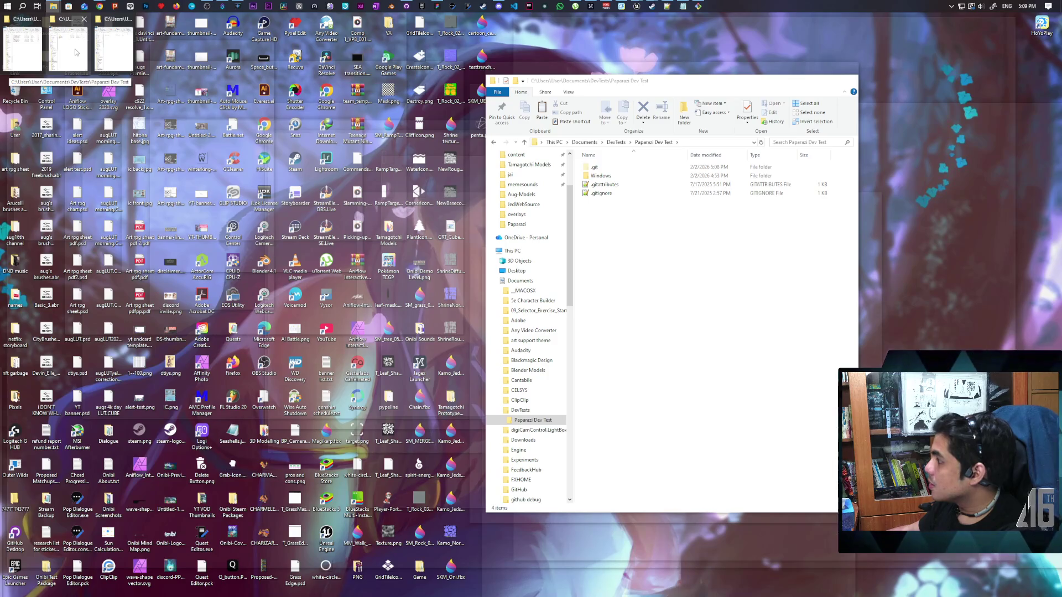
- Open the repository's .gitattributes in Notepad++ and reload it
left_click(76, 52)
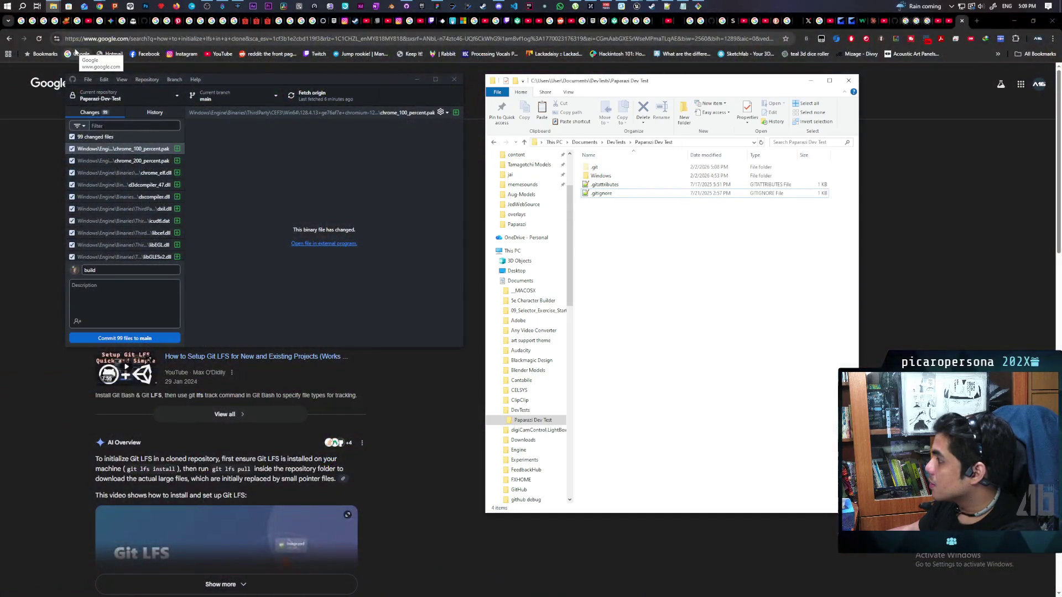
right_click(608, 189)
left_click(650, 221)
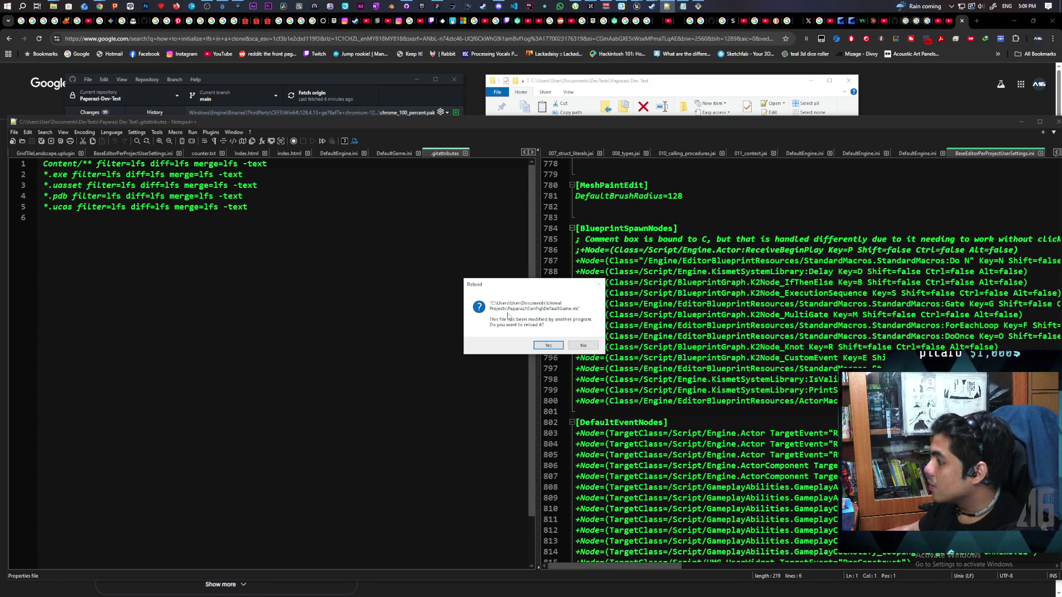
left_click(550, 346)
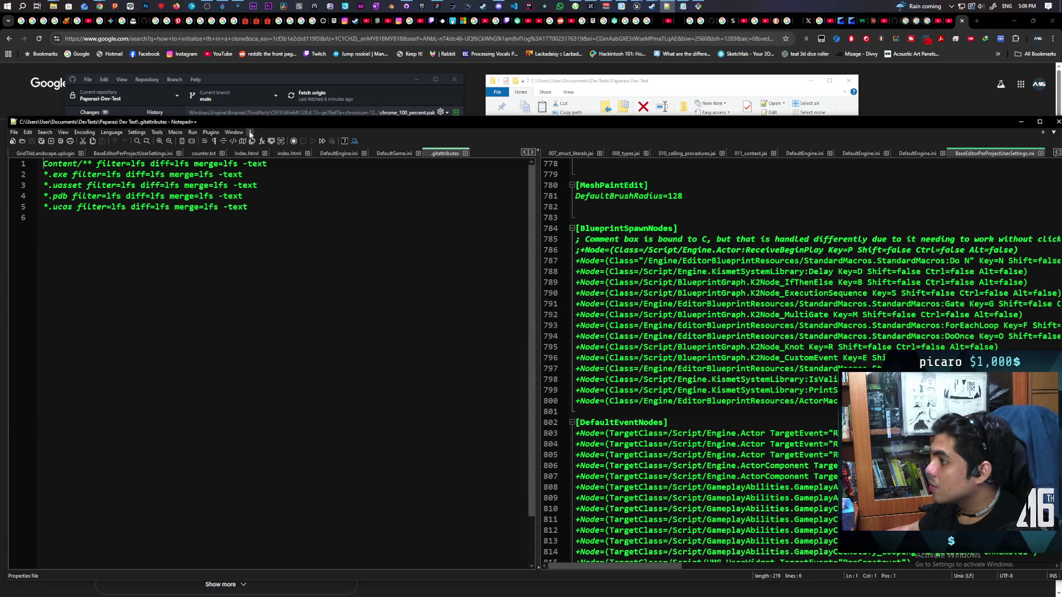
- Add a '*.dll filter=lfs diff=lfs merge=lfs -text' rule to .gitattributes, save, and commit 100 files
left_click_drag(514, 122, 555, 113)
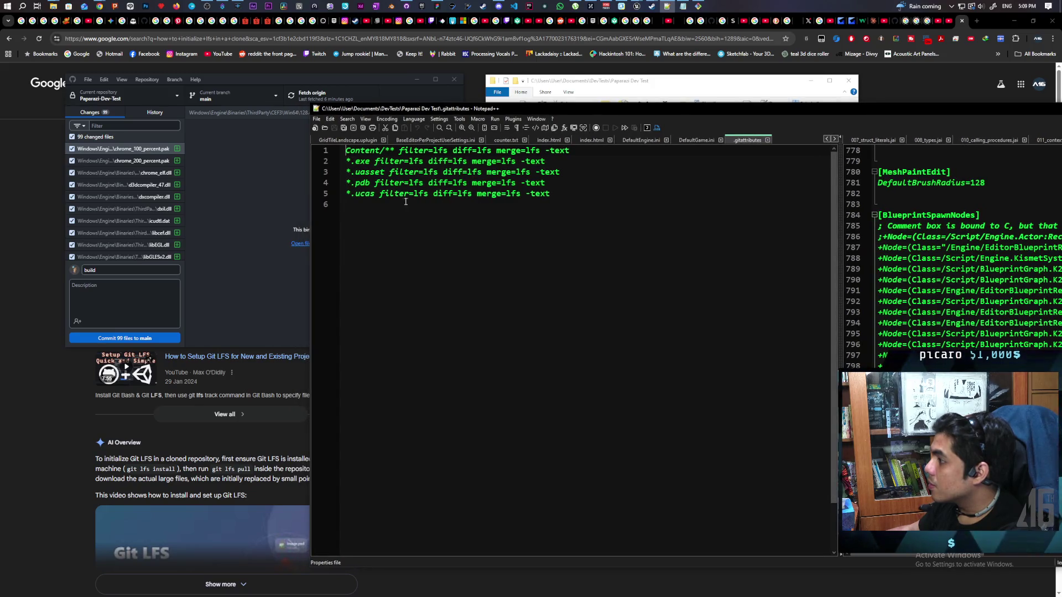
left_click_drag(551, 193, 345, 193)
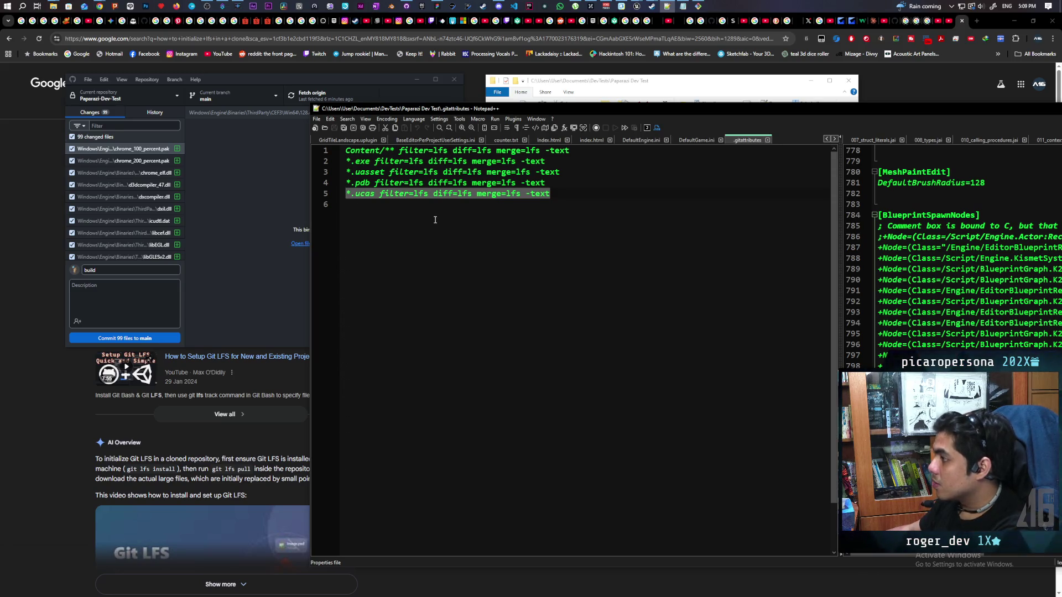
key("ctrl+c")
key("End")
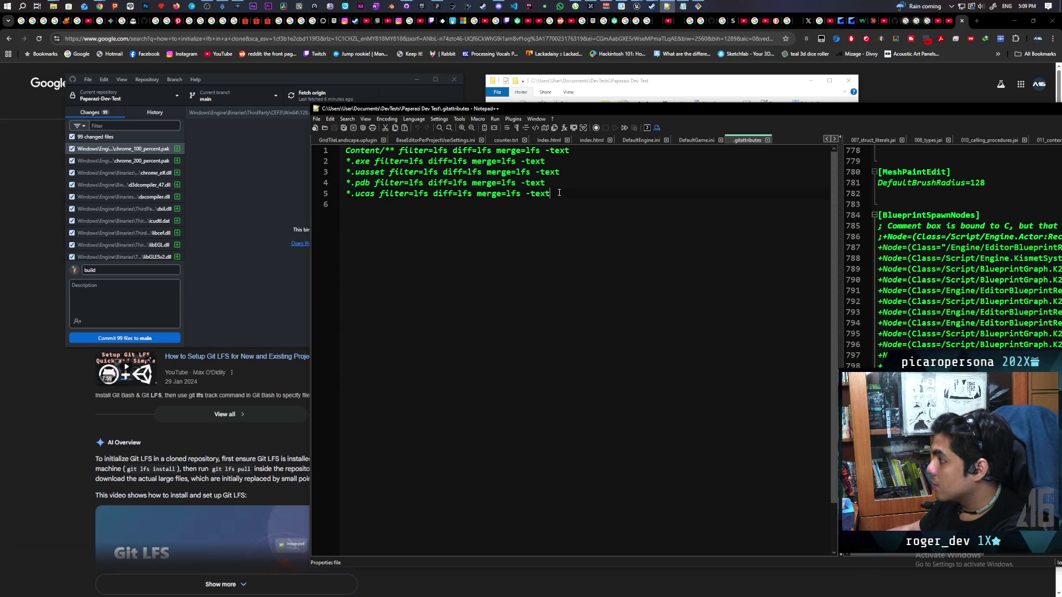
key("Return")
key("ctrl+v")
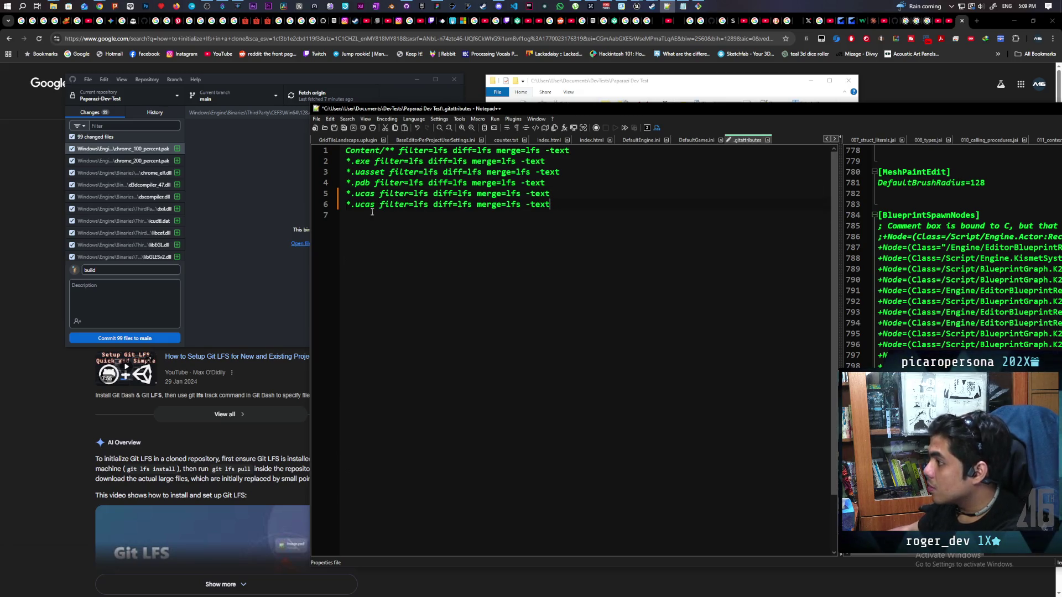
double_click(363, 205)
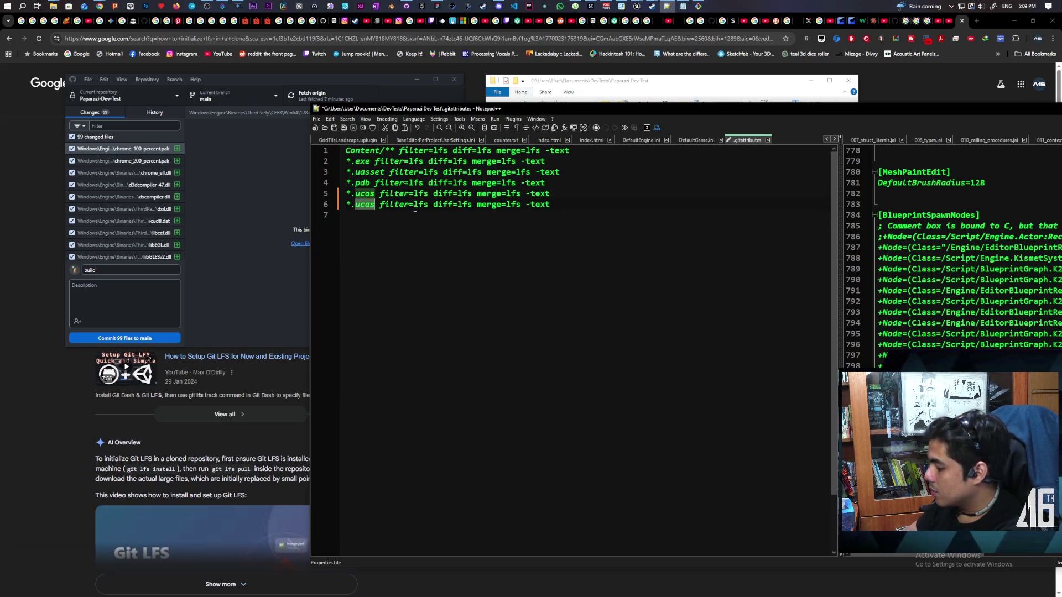
type("dll")
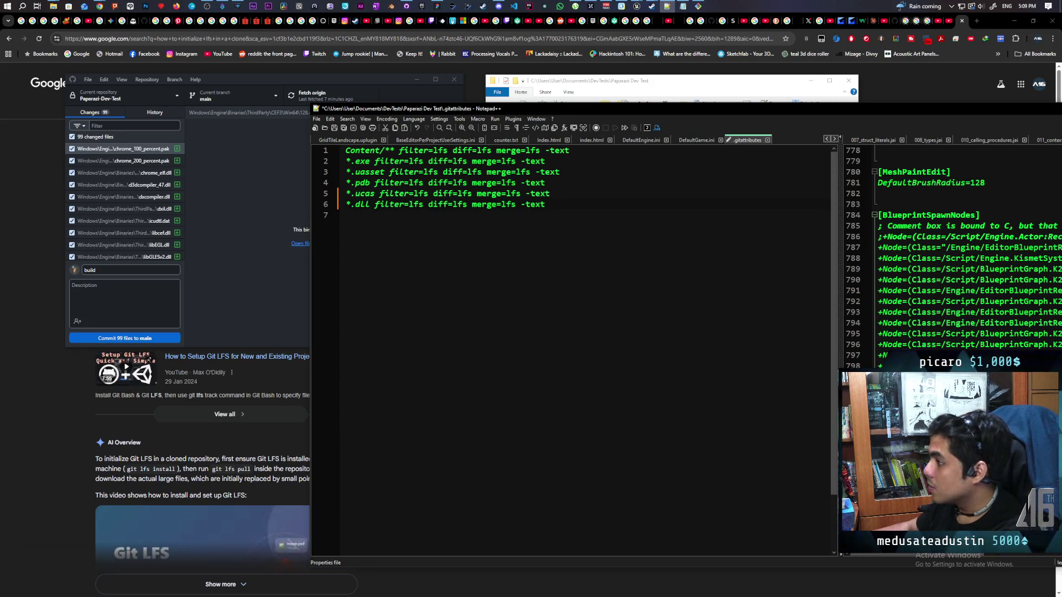
key("ctrl+s")
left_click(130, 338)
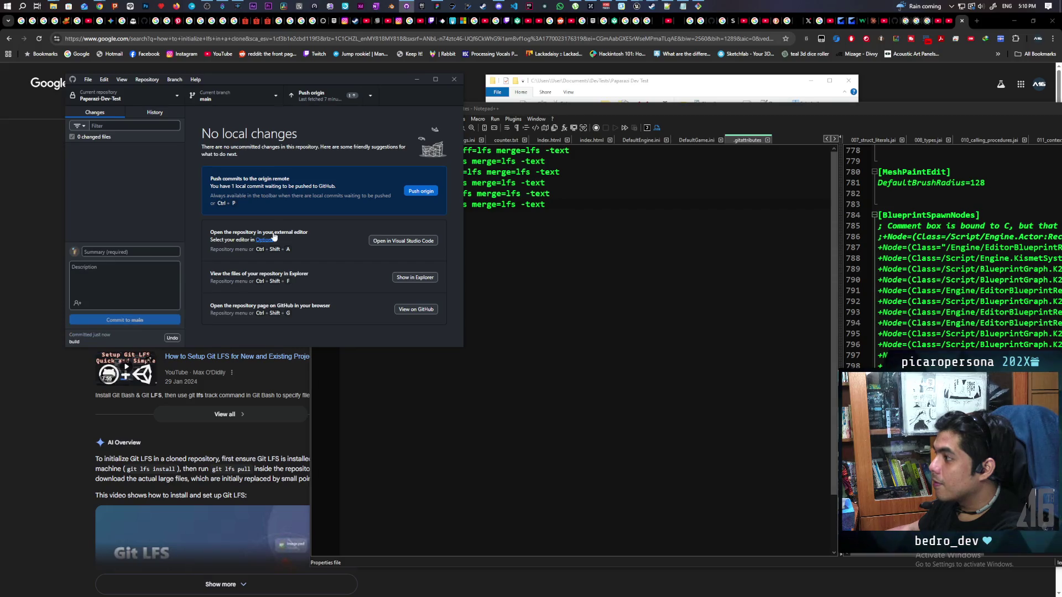
- Push the build commit to origin
left_click(326, 99)
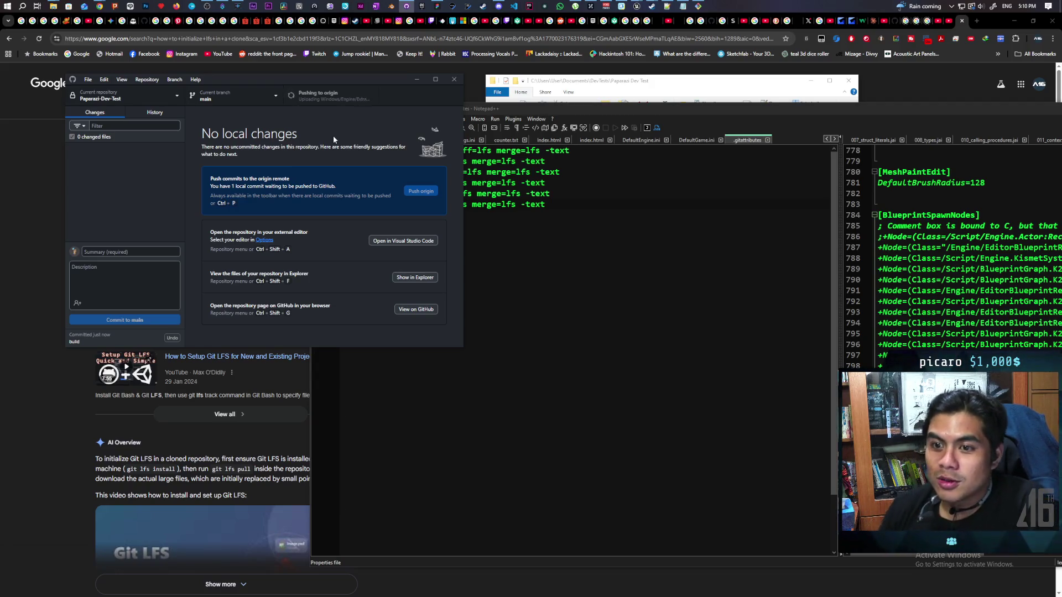
mouse_move(102, 7)
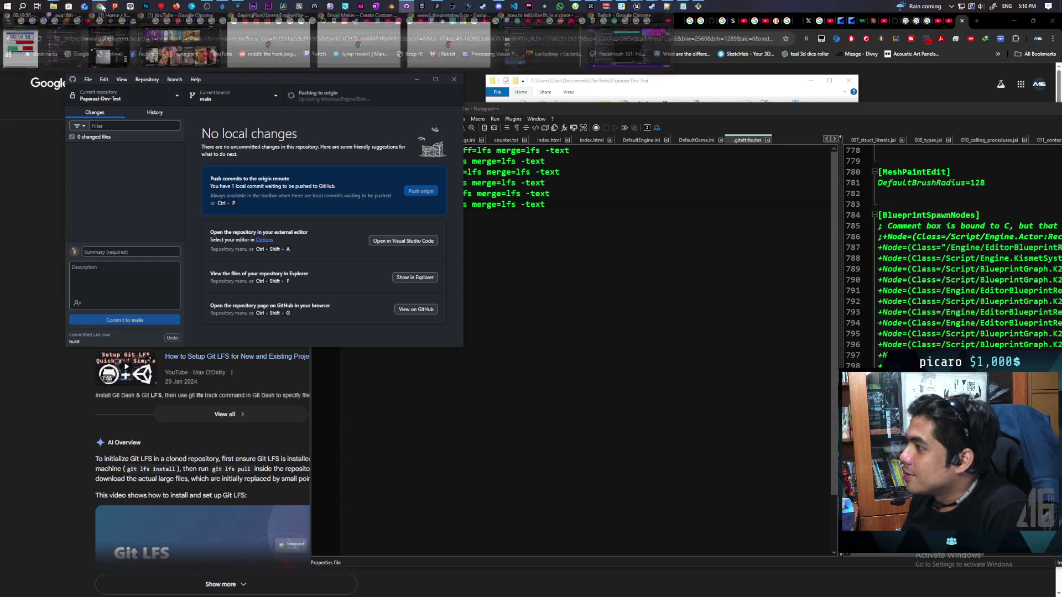